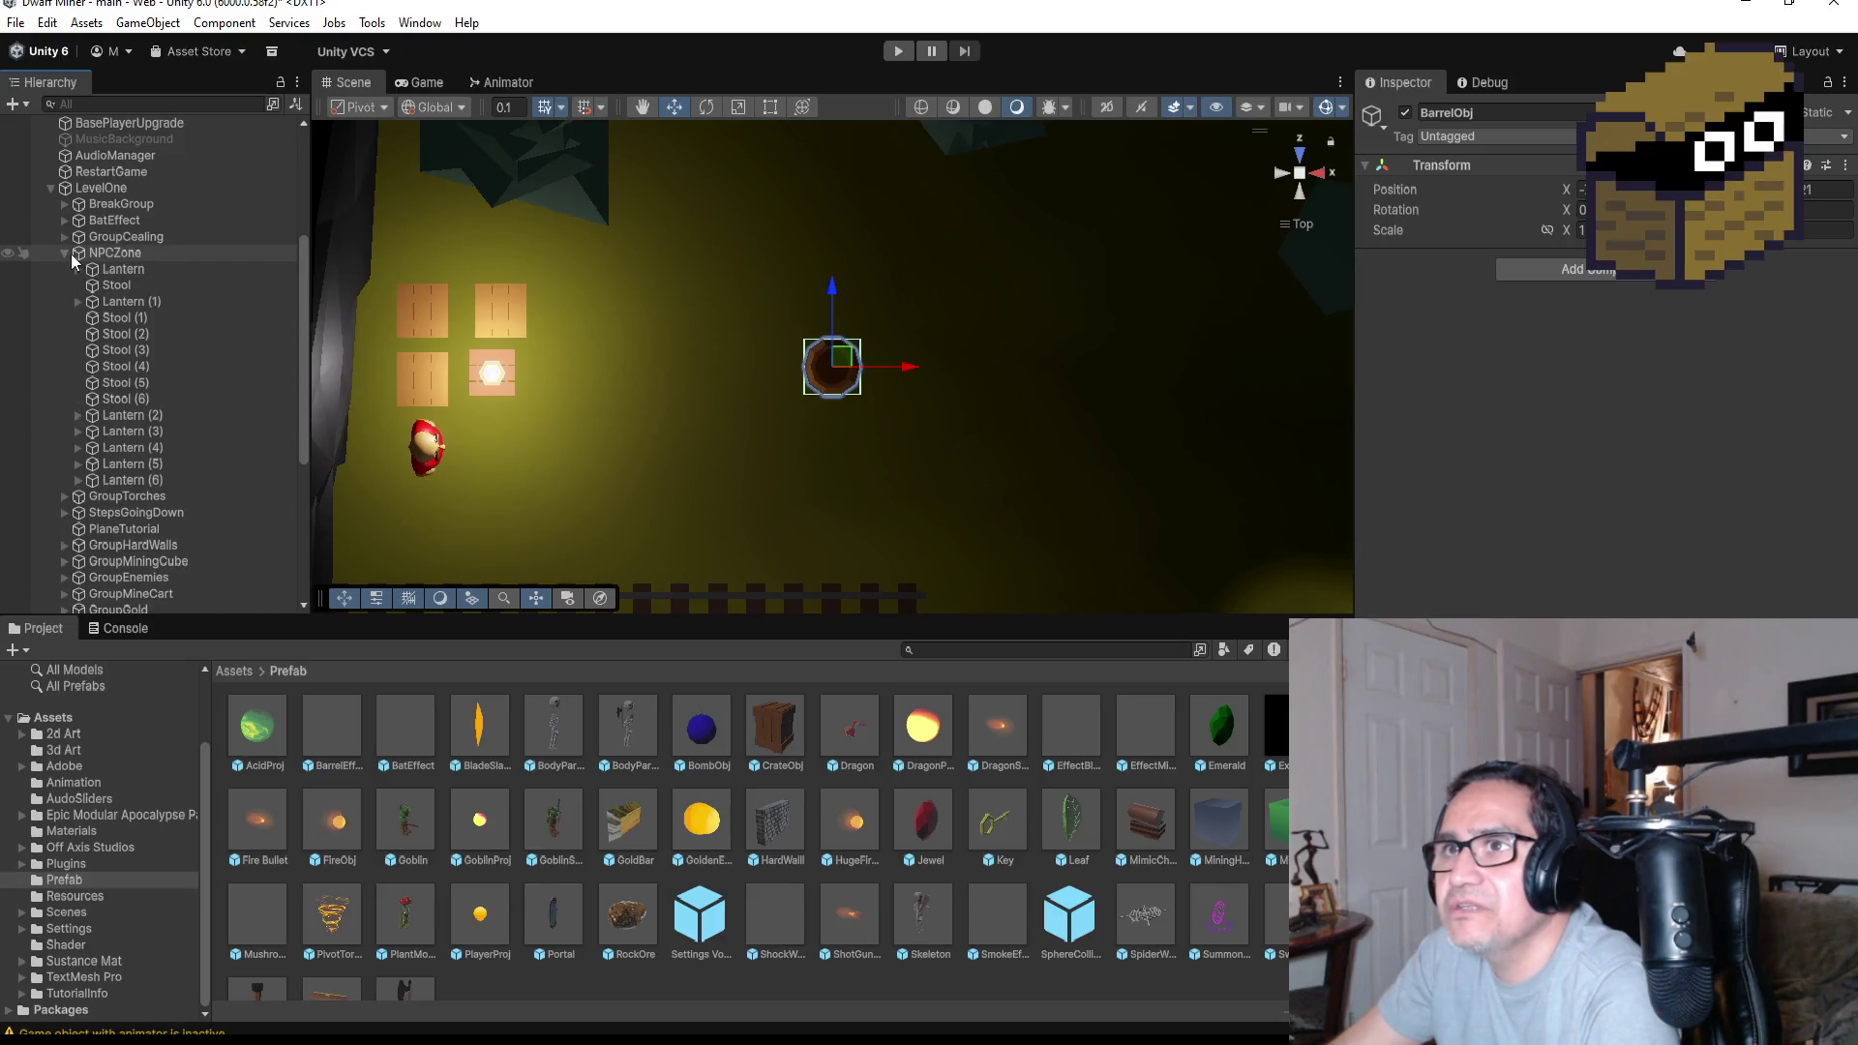
Collapse NPCZone, expand BreakGroup to show its crates and vases, and scroll to find BarrelObj
click(65, 252)
click(109, 199)
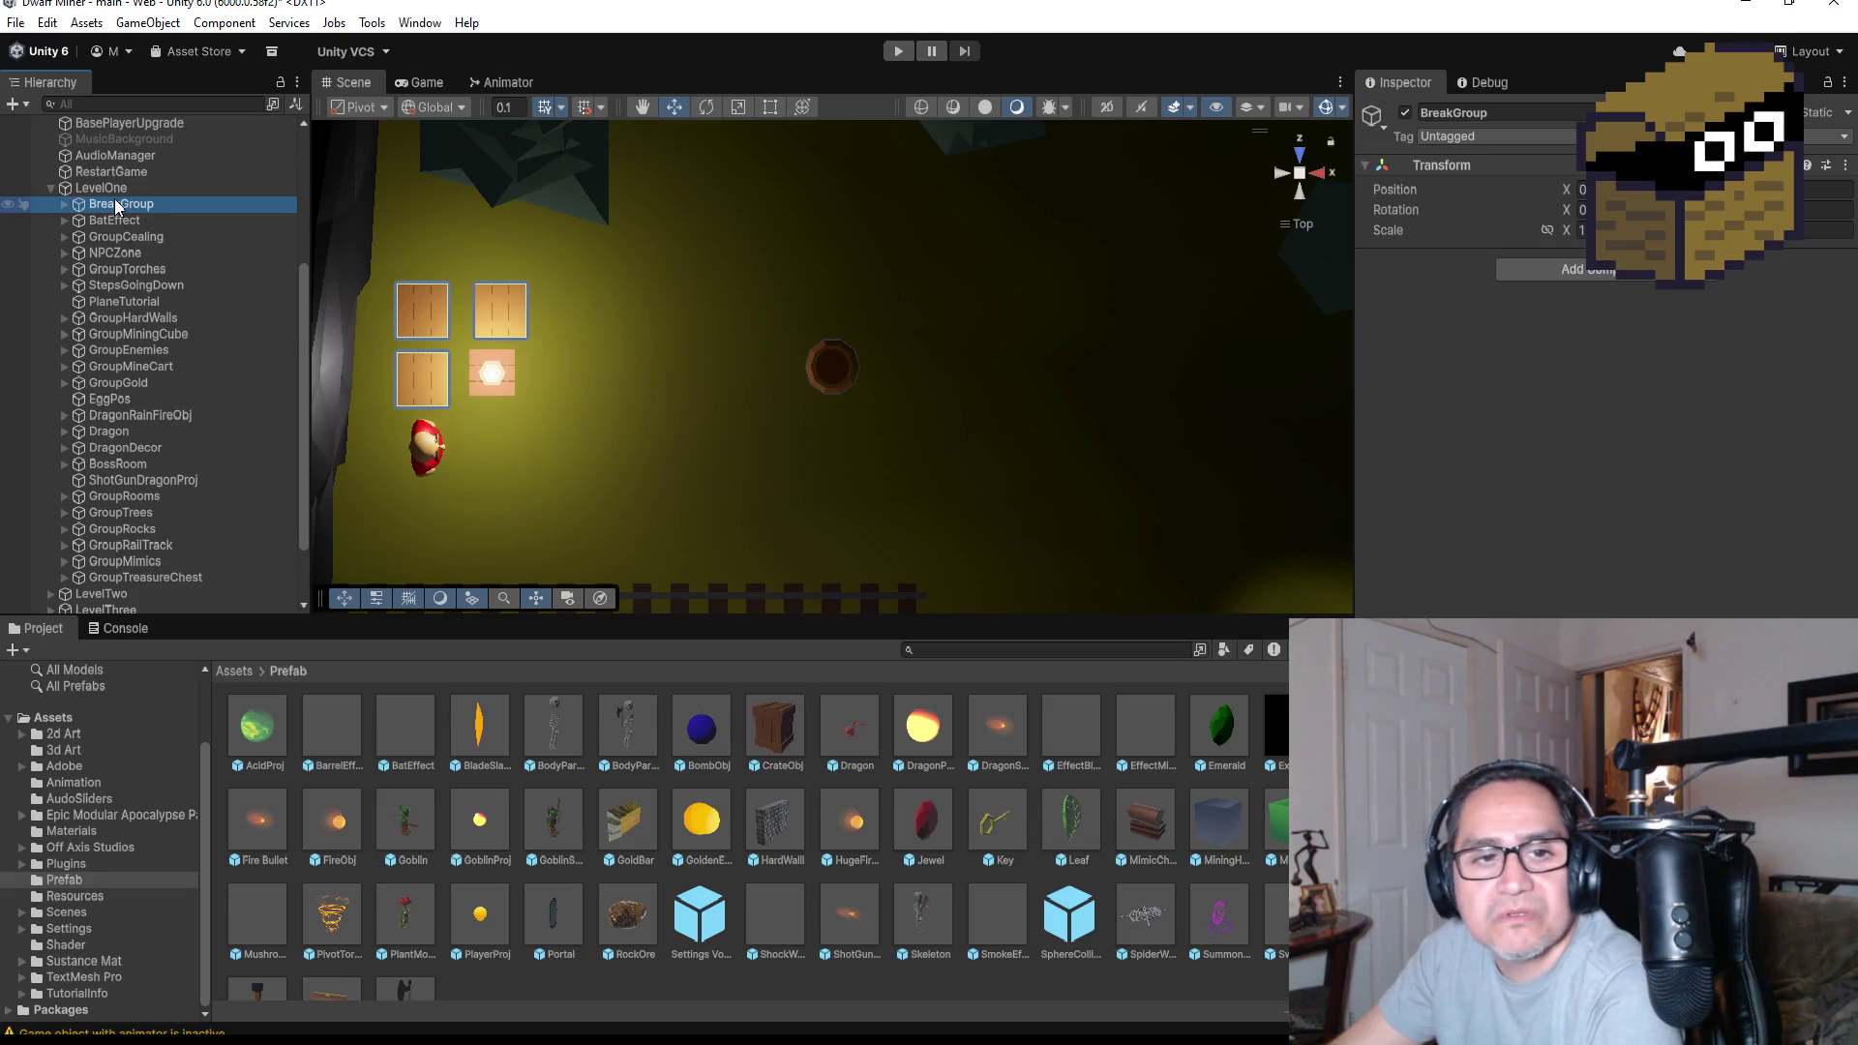
click(64, 204)
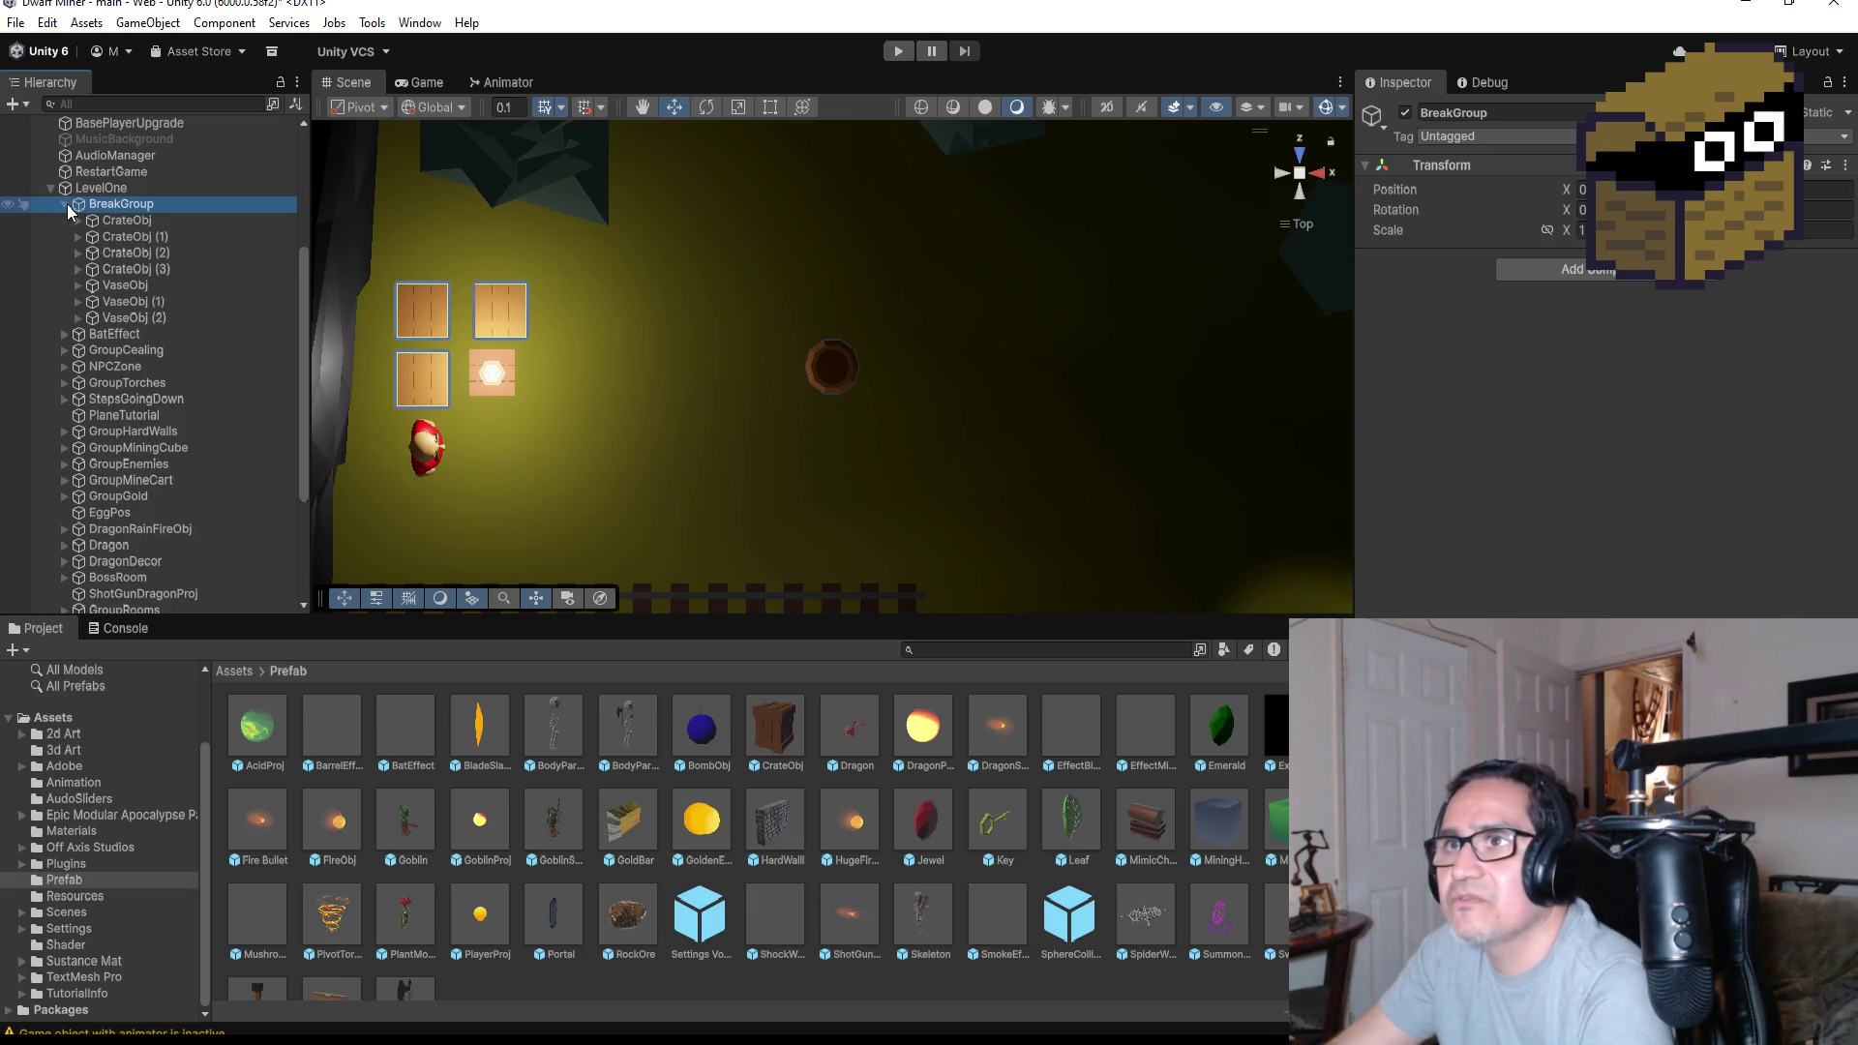
scroll(794, 453, down, 3)
scroll(795, 457, down, 2)
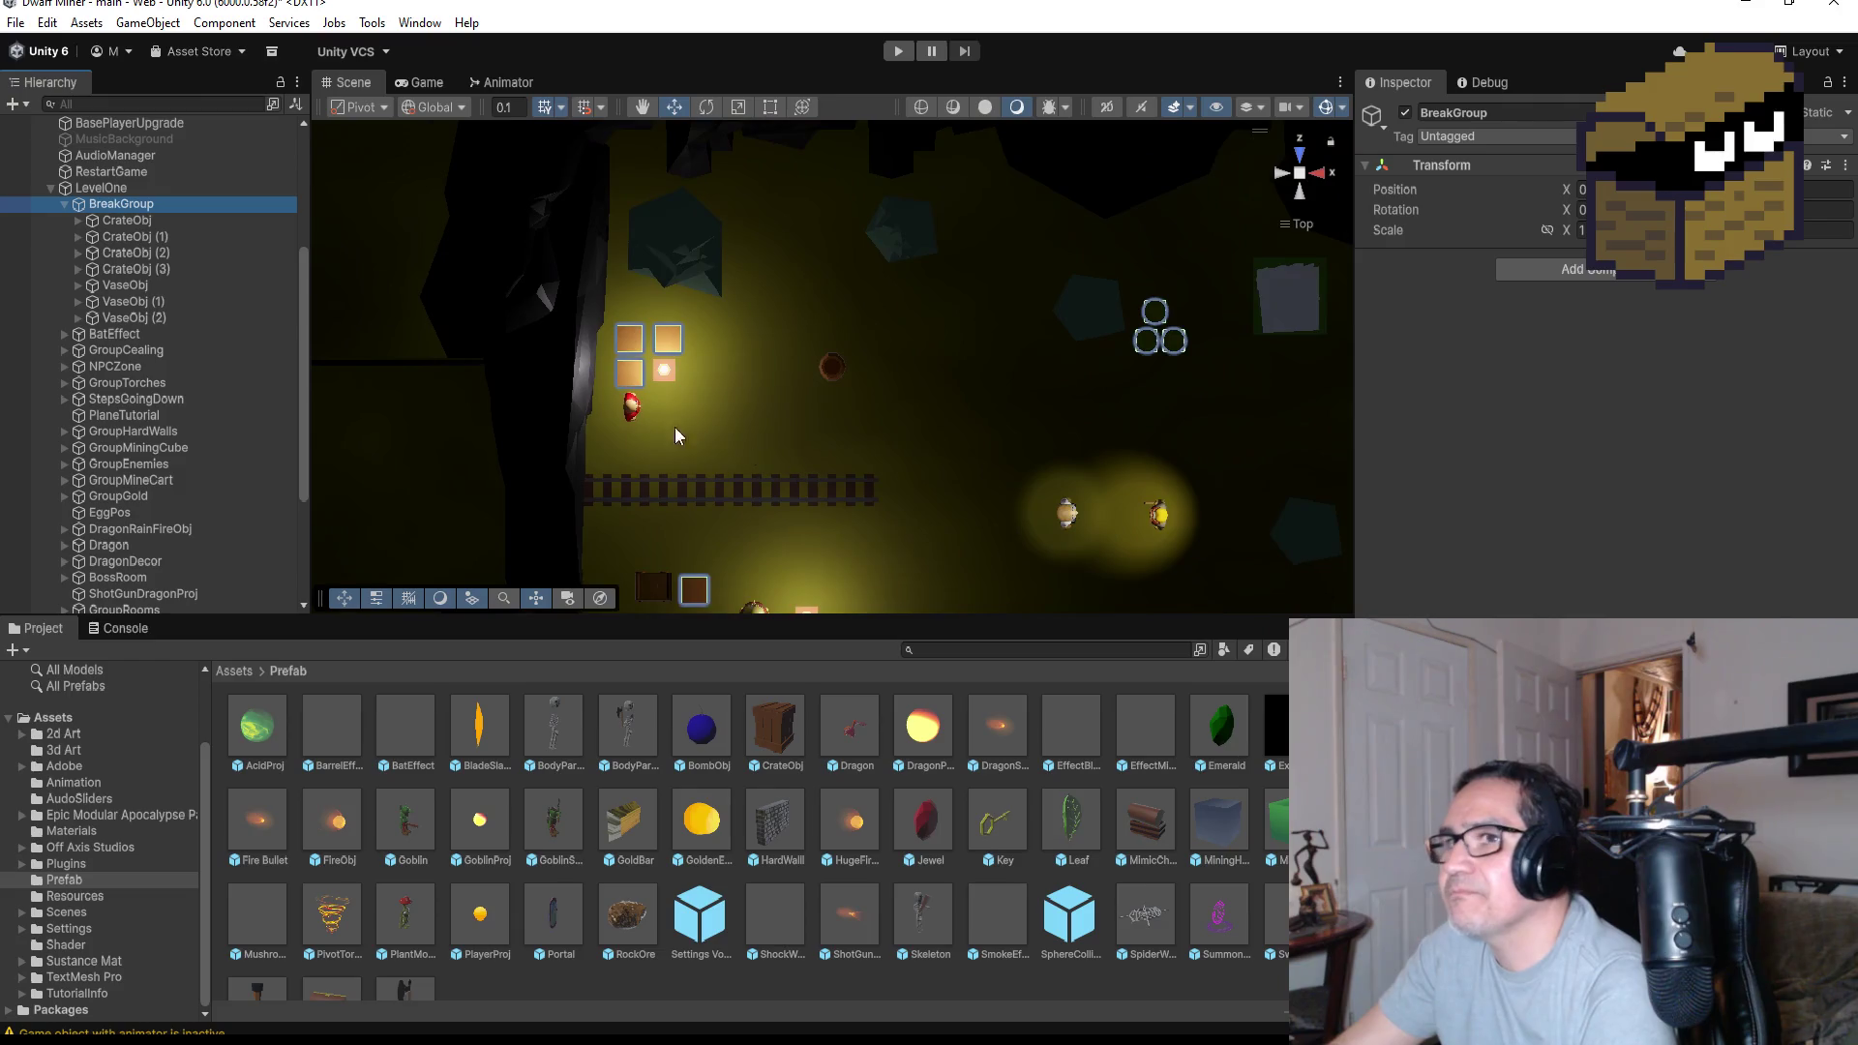
scroll(160, 537, down, 4)
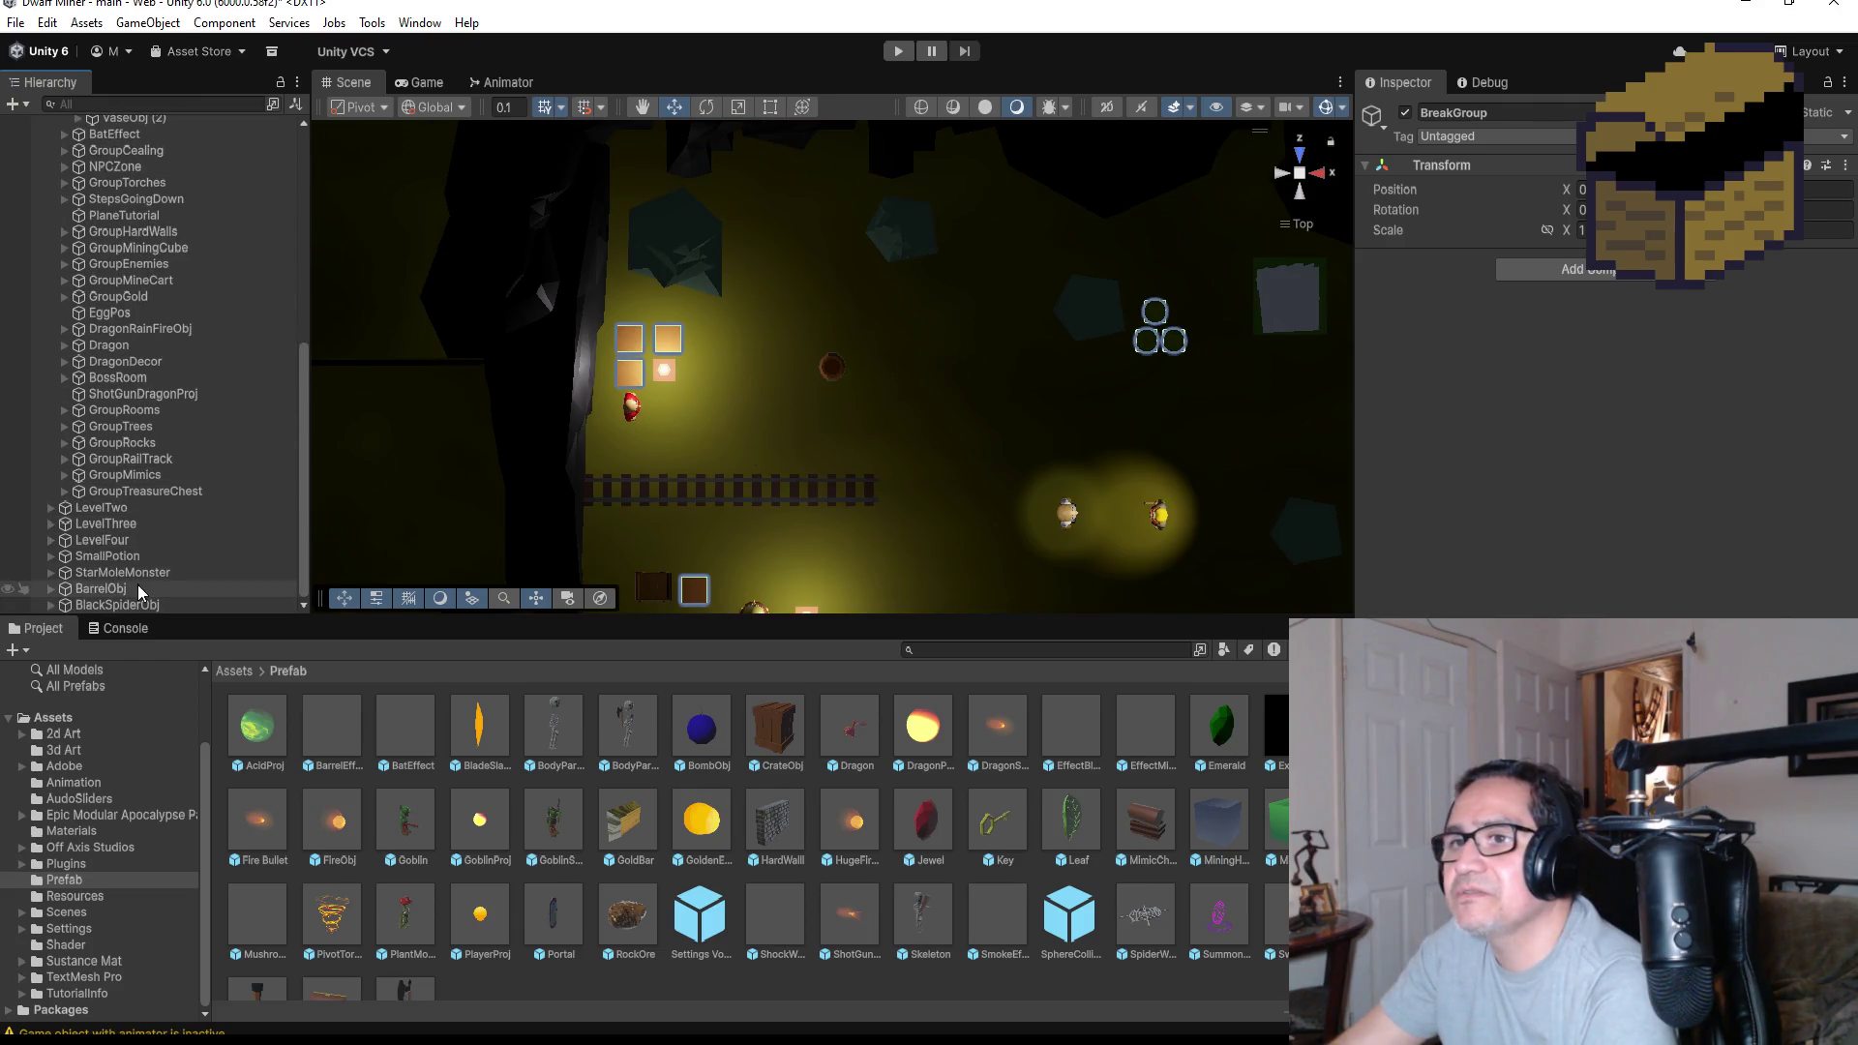
scroll(114, 193, up, 2)
Drag BarrelObj into BreakGroup below VaseObj (2), then reselect it and zoom the Scene view
mouse_move(114, 104)
mouse_down()
mouse_move(150, 155)
mouse_move(153, 265)
mouse_up()
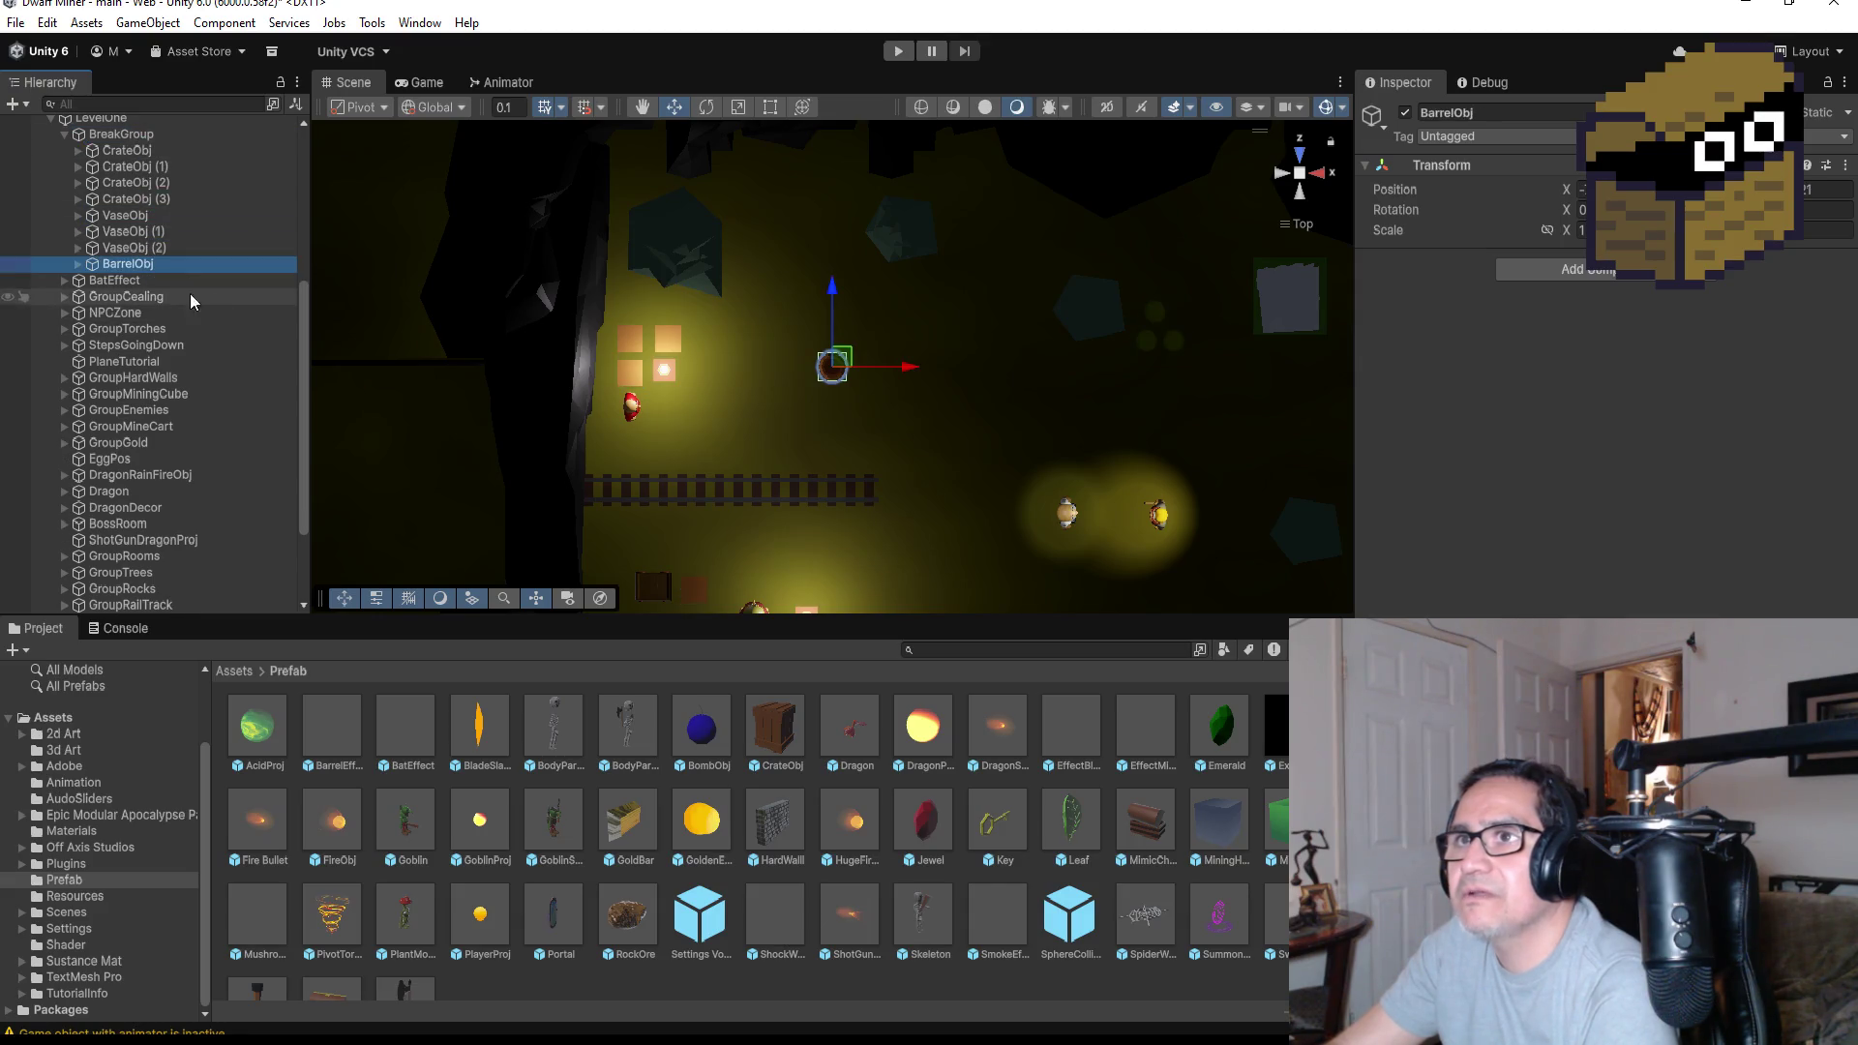
click(144, 162)
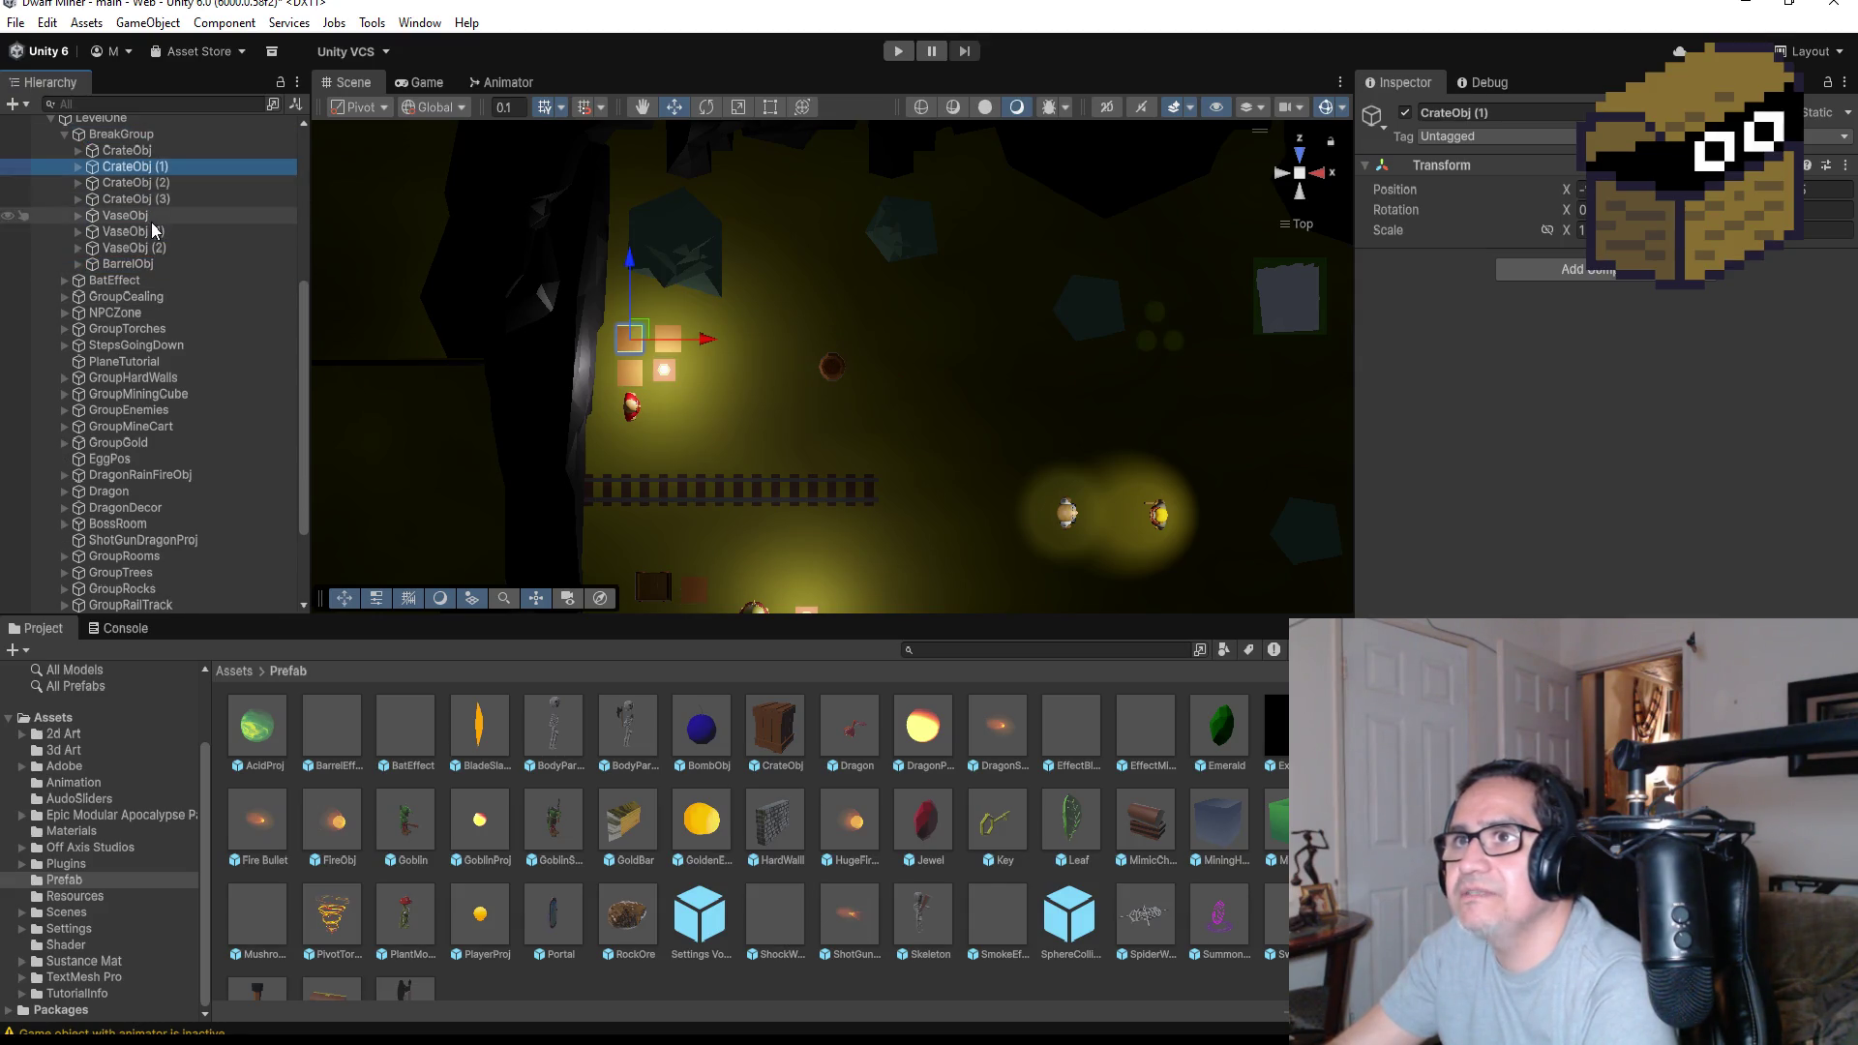
click(150, 216)
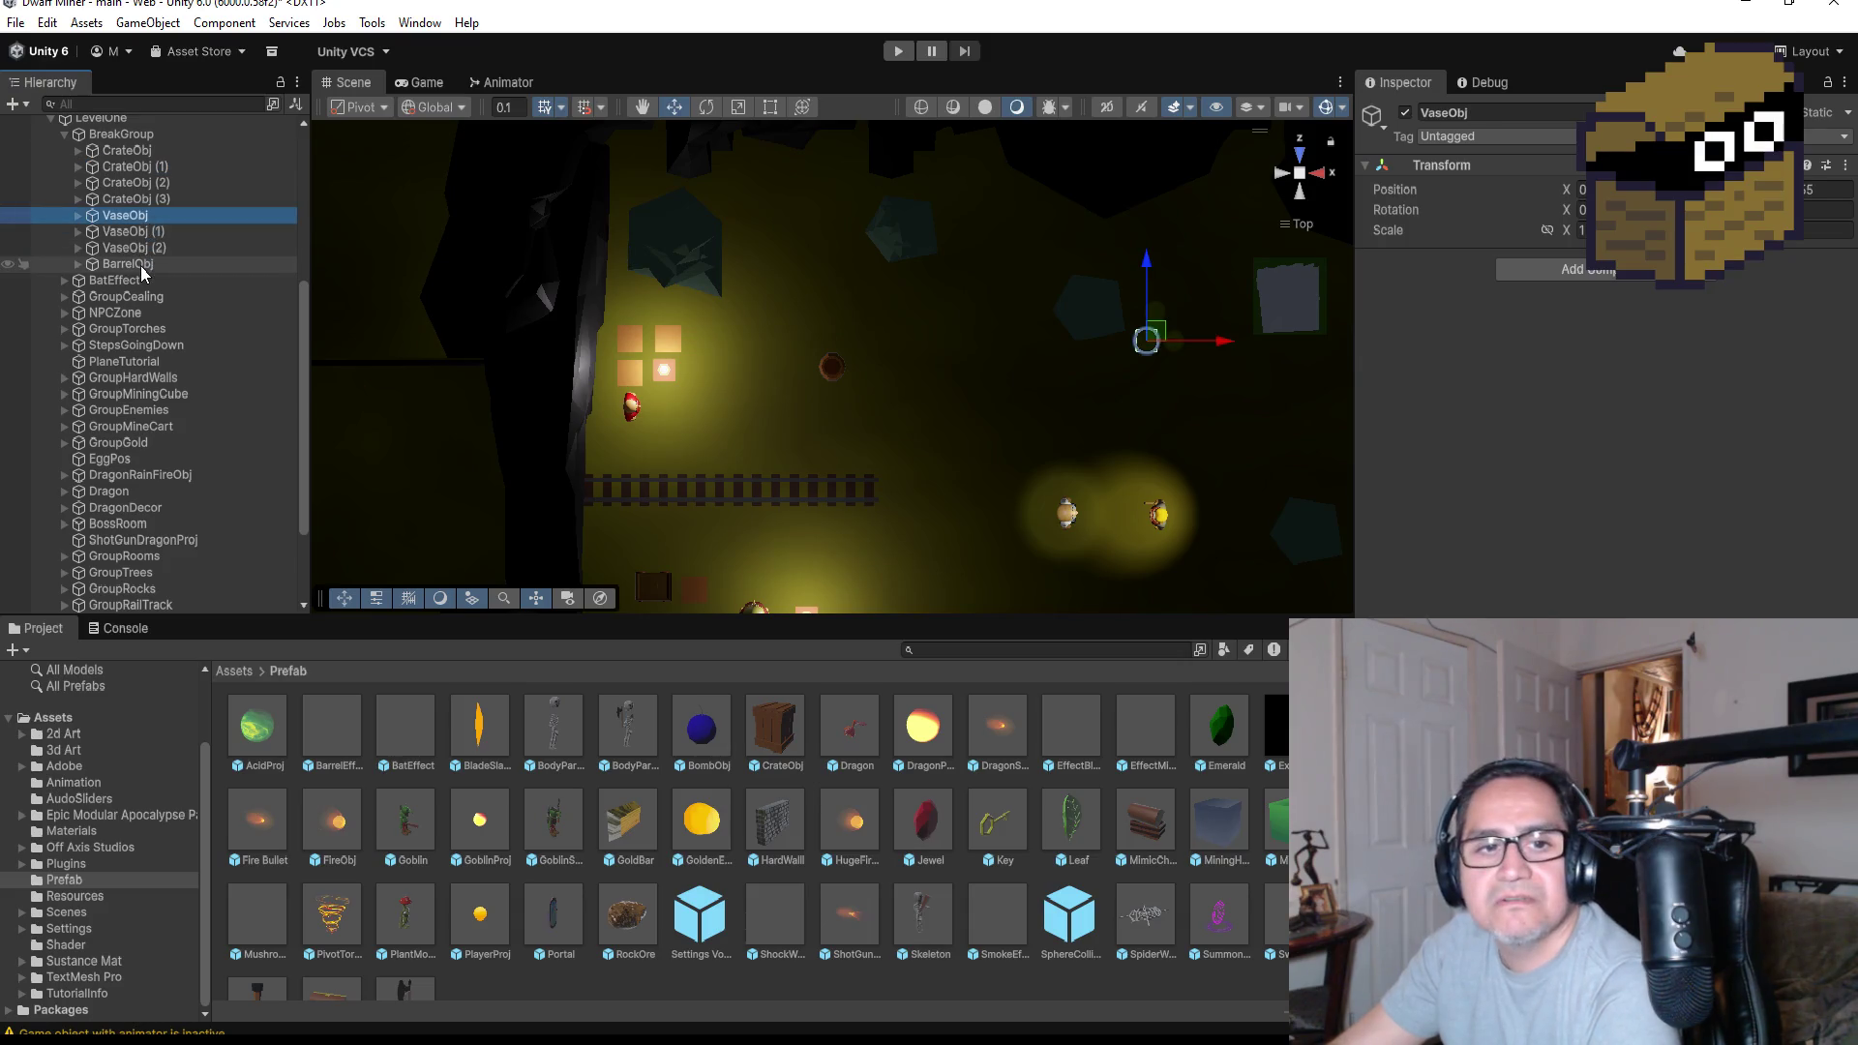
click(142, 265)
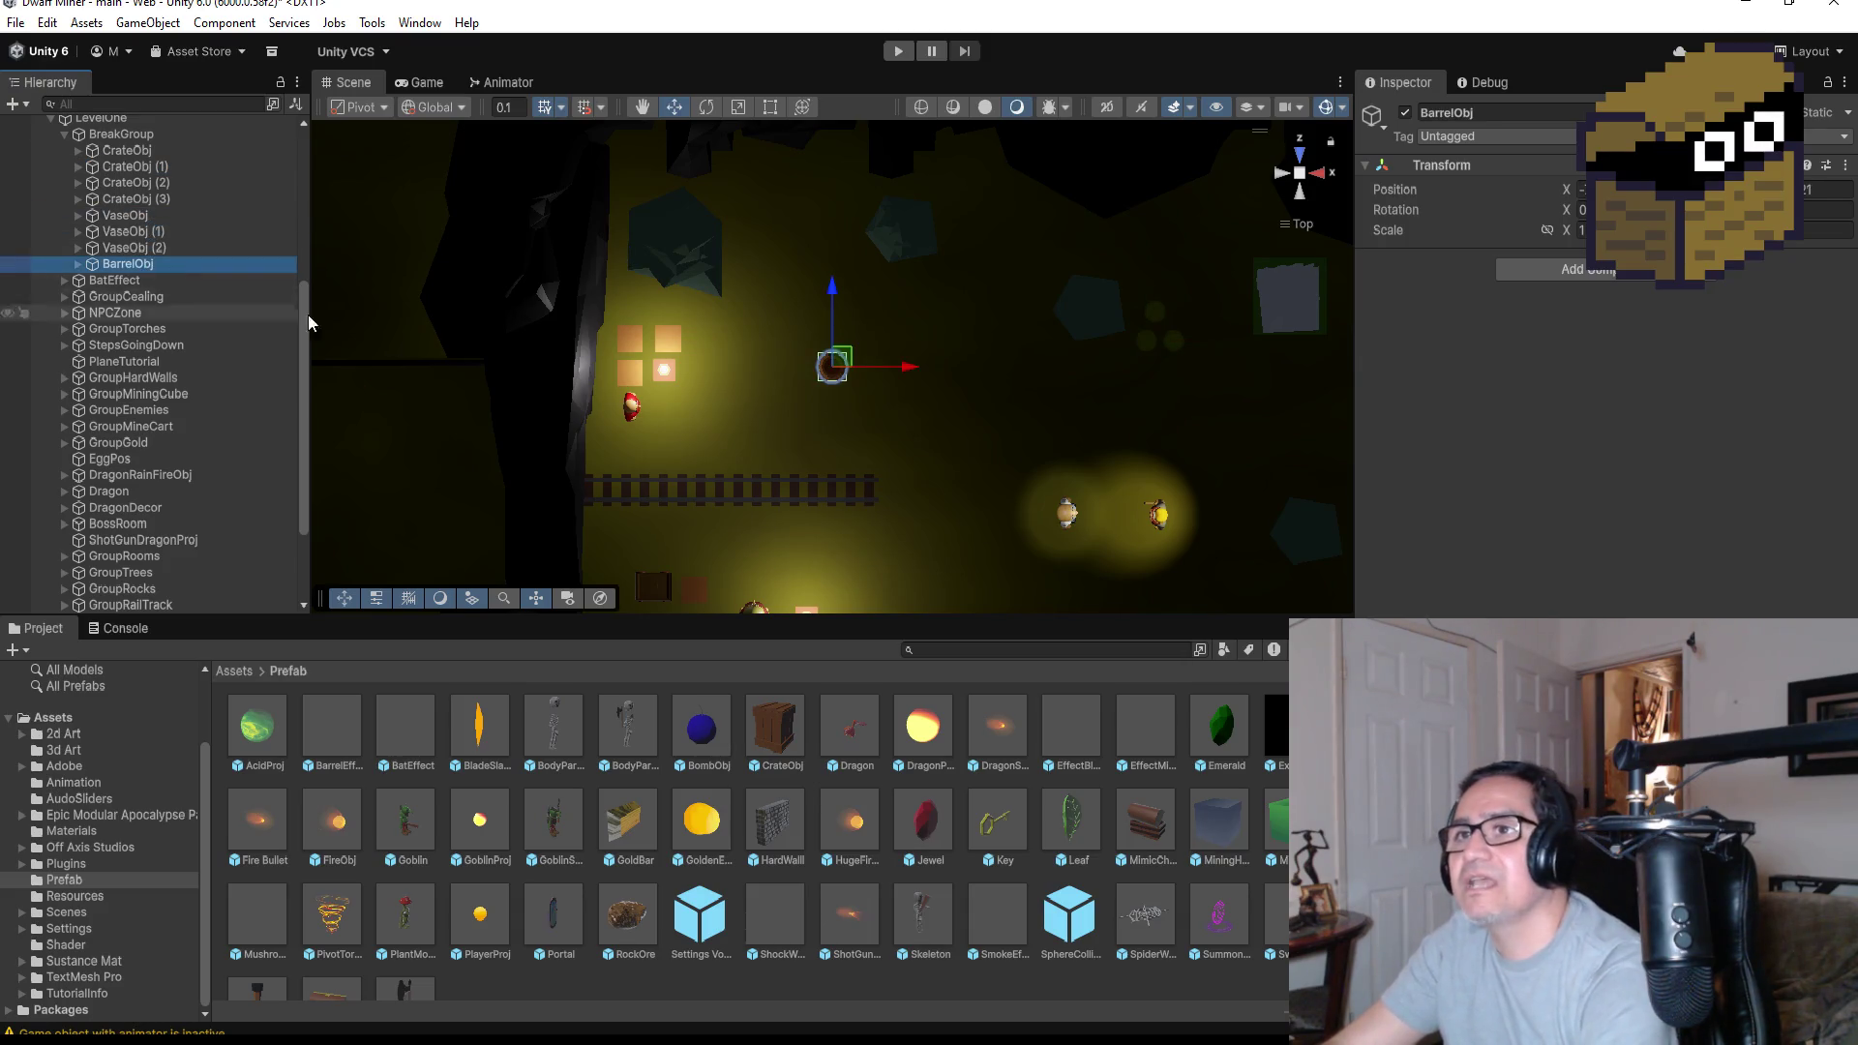
scroll(1065, 406, up, 6)
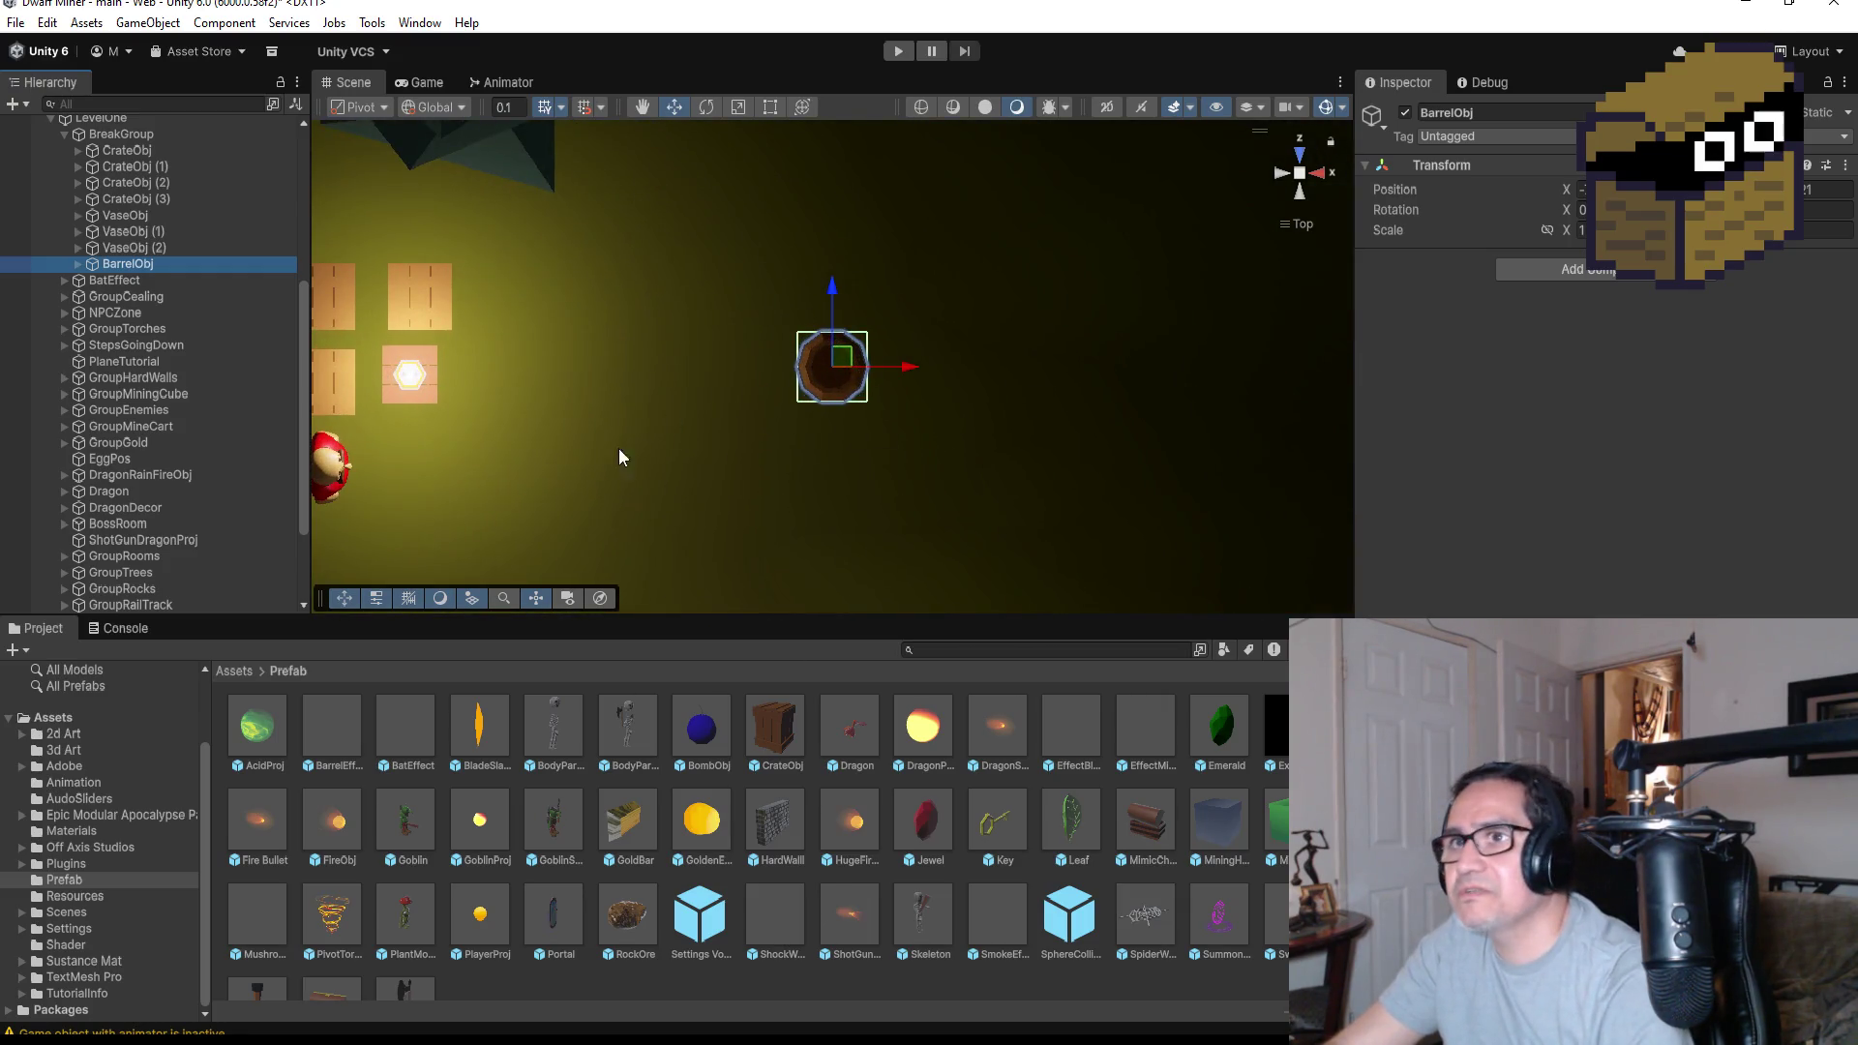
Duplicate the barrel twice, placing one copy above the original and another to its right
key(ctrl+d)
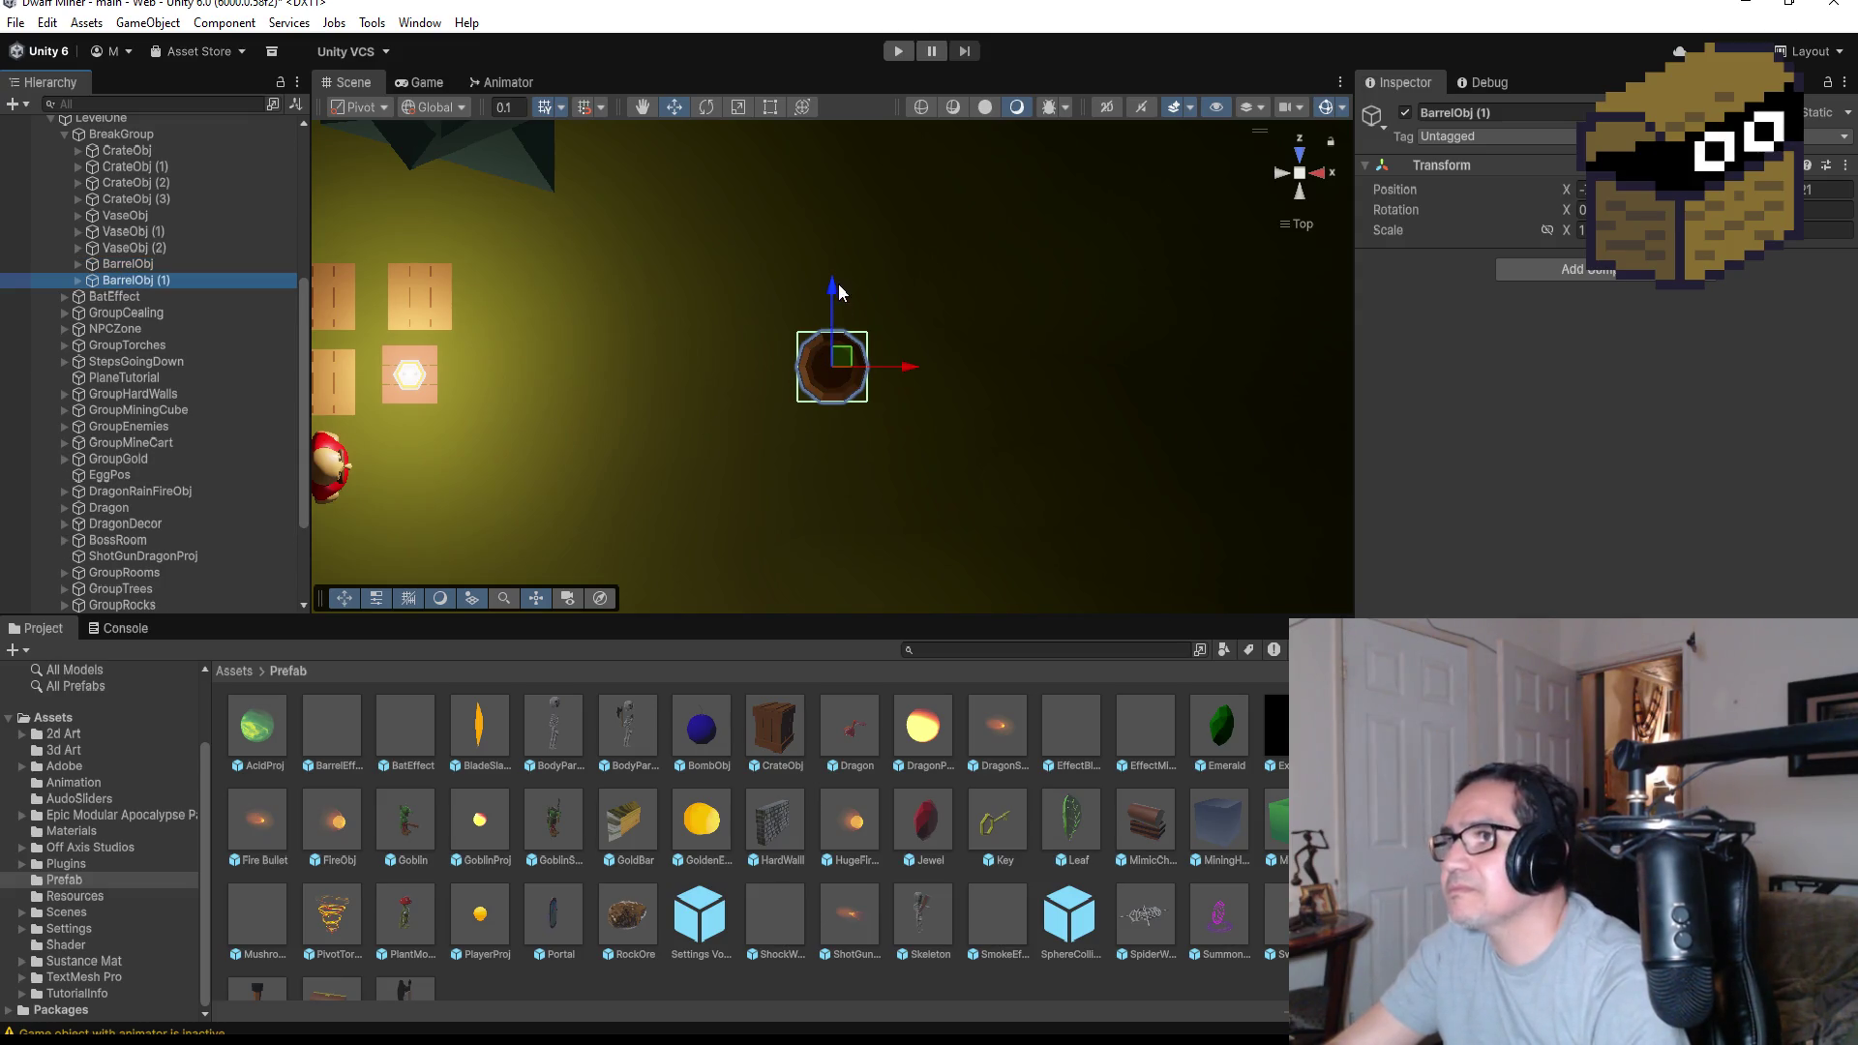
mouse_move(839, 292)
mouse_down()
mouse_move(834, 194)
mouse_move(835, 214)
mouse_up()
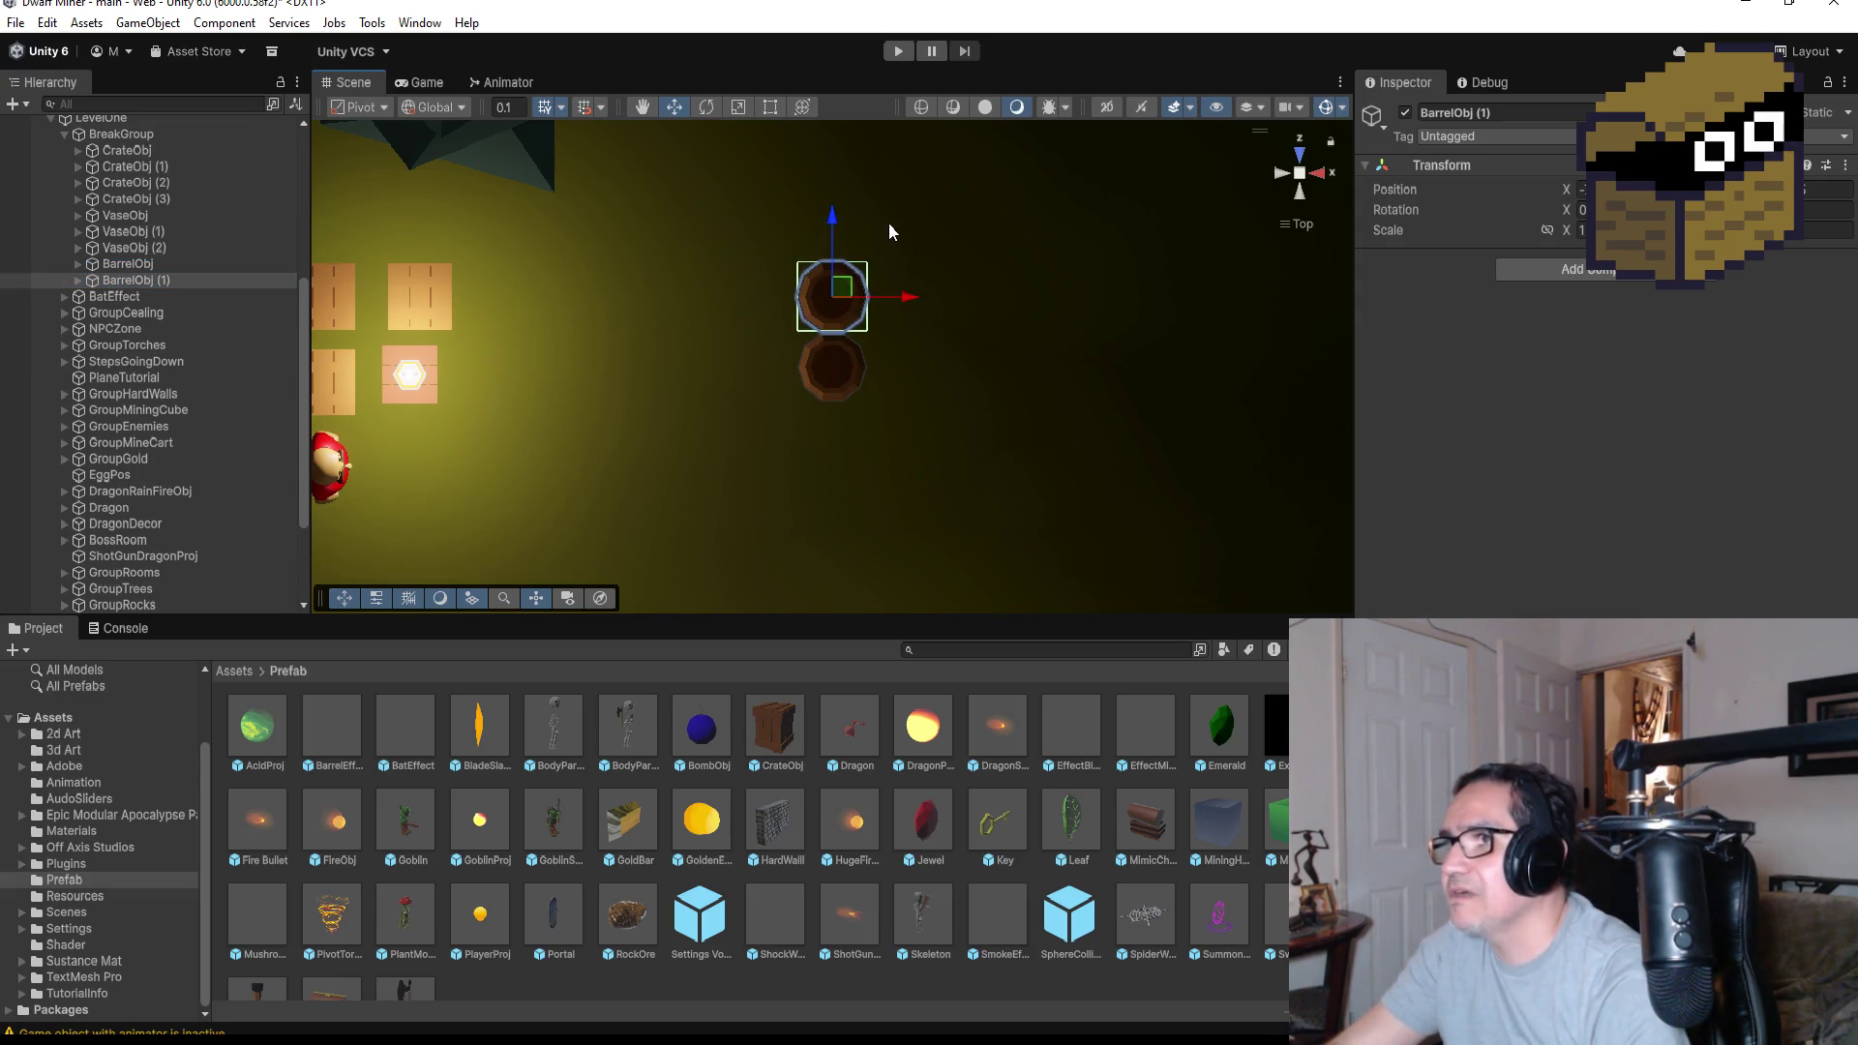
key(ctrl+d)
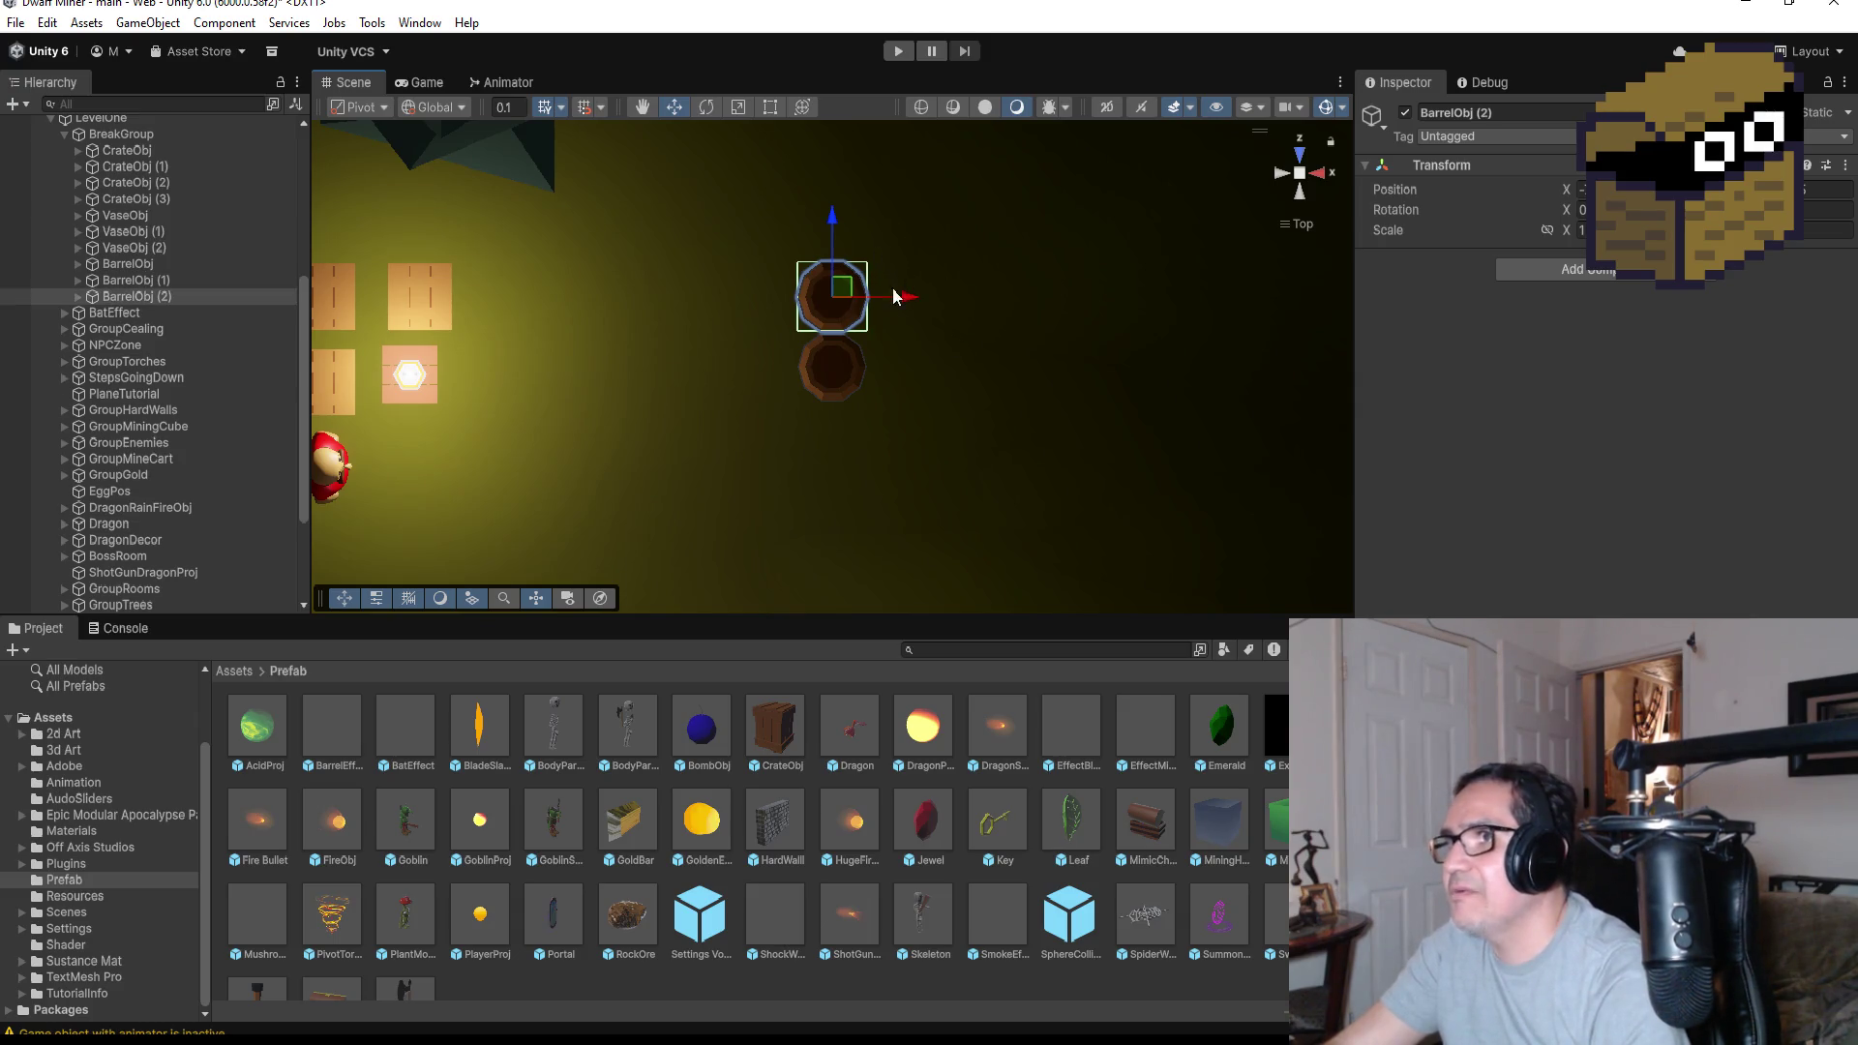
drag(906, 303, 981, 306)
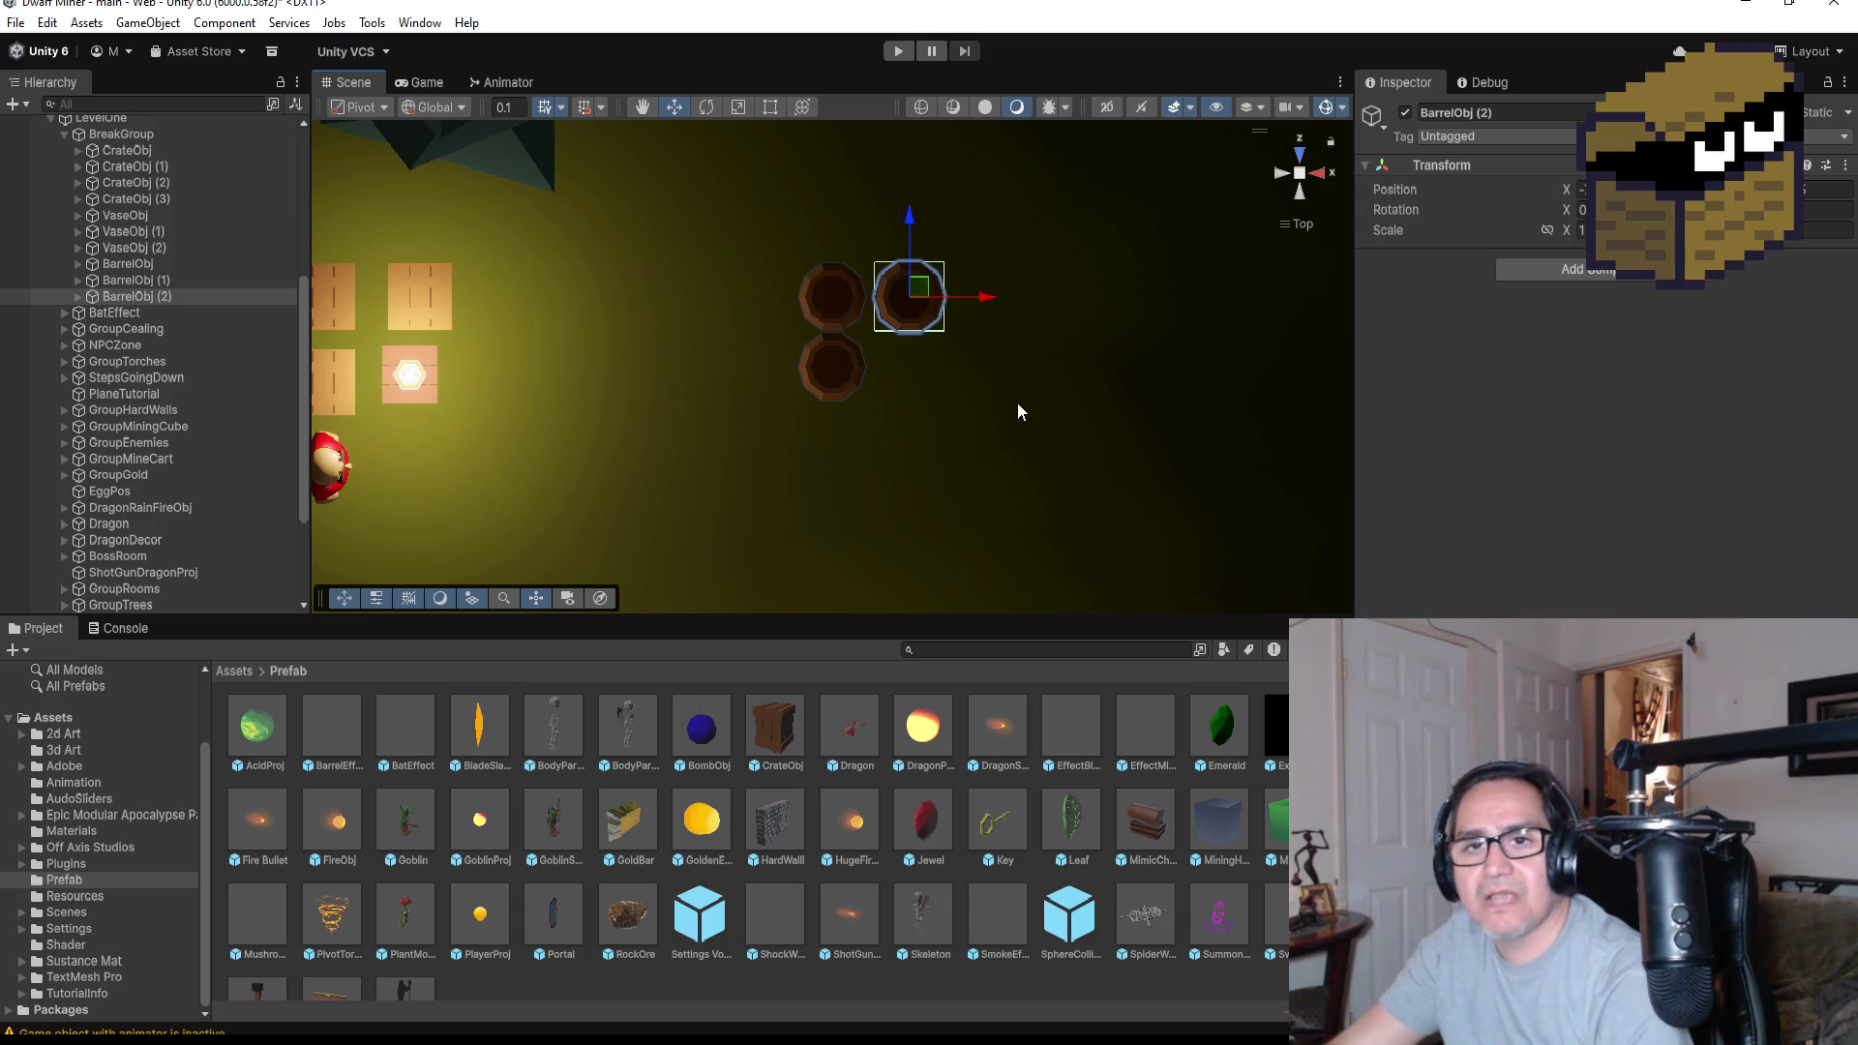
Add a fourth barrel to the right of the last copy, then return to the top-down view
mouse_move(1018, 407)
mouse_down()
mouse_move(1004, 346)
mouse_move(901, 461)
mouse_move(944, 612)
mouse_move(910, 570)
mouse_move(826, 539)
mouse_move(601, 519)
mouse_move(809, 417)
mouse_up()
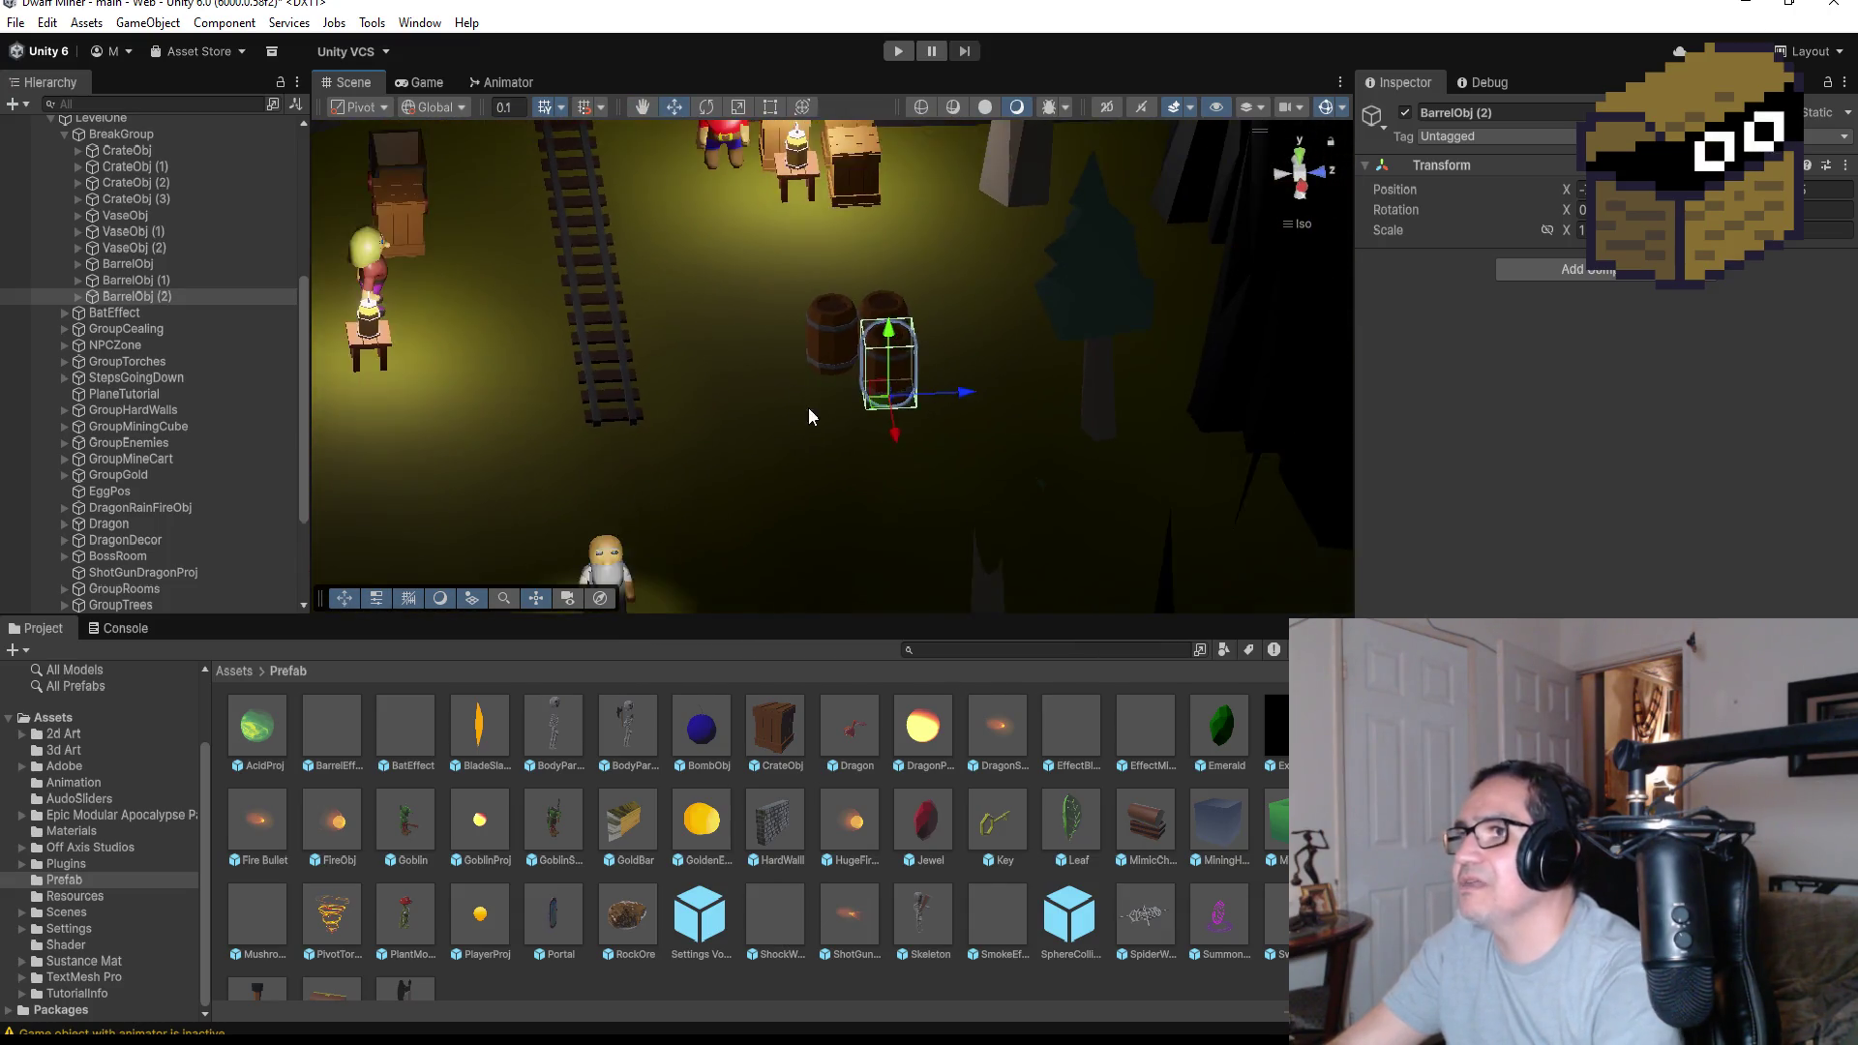
scroll(869, 431, down, 3)
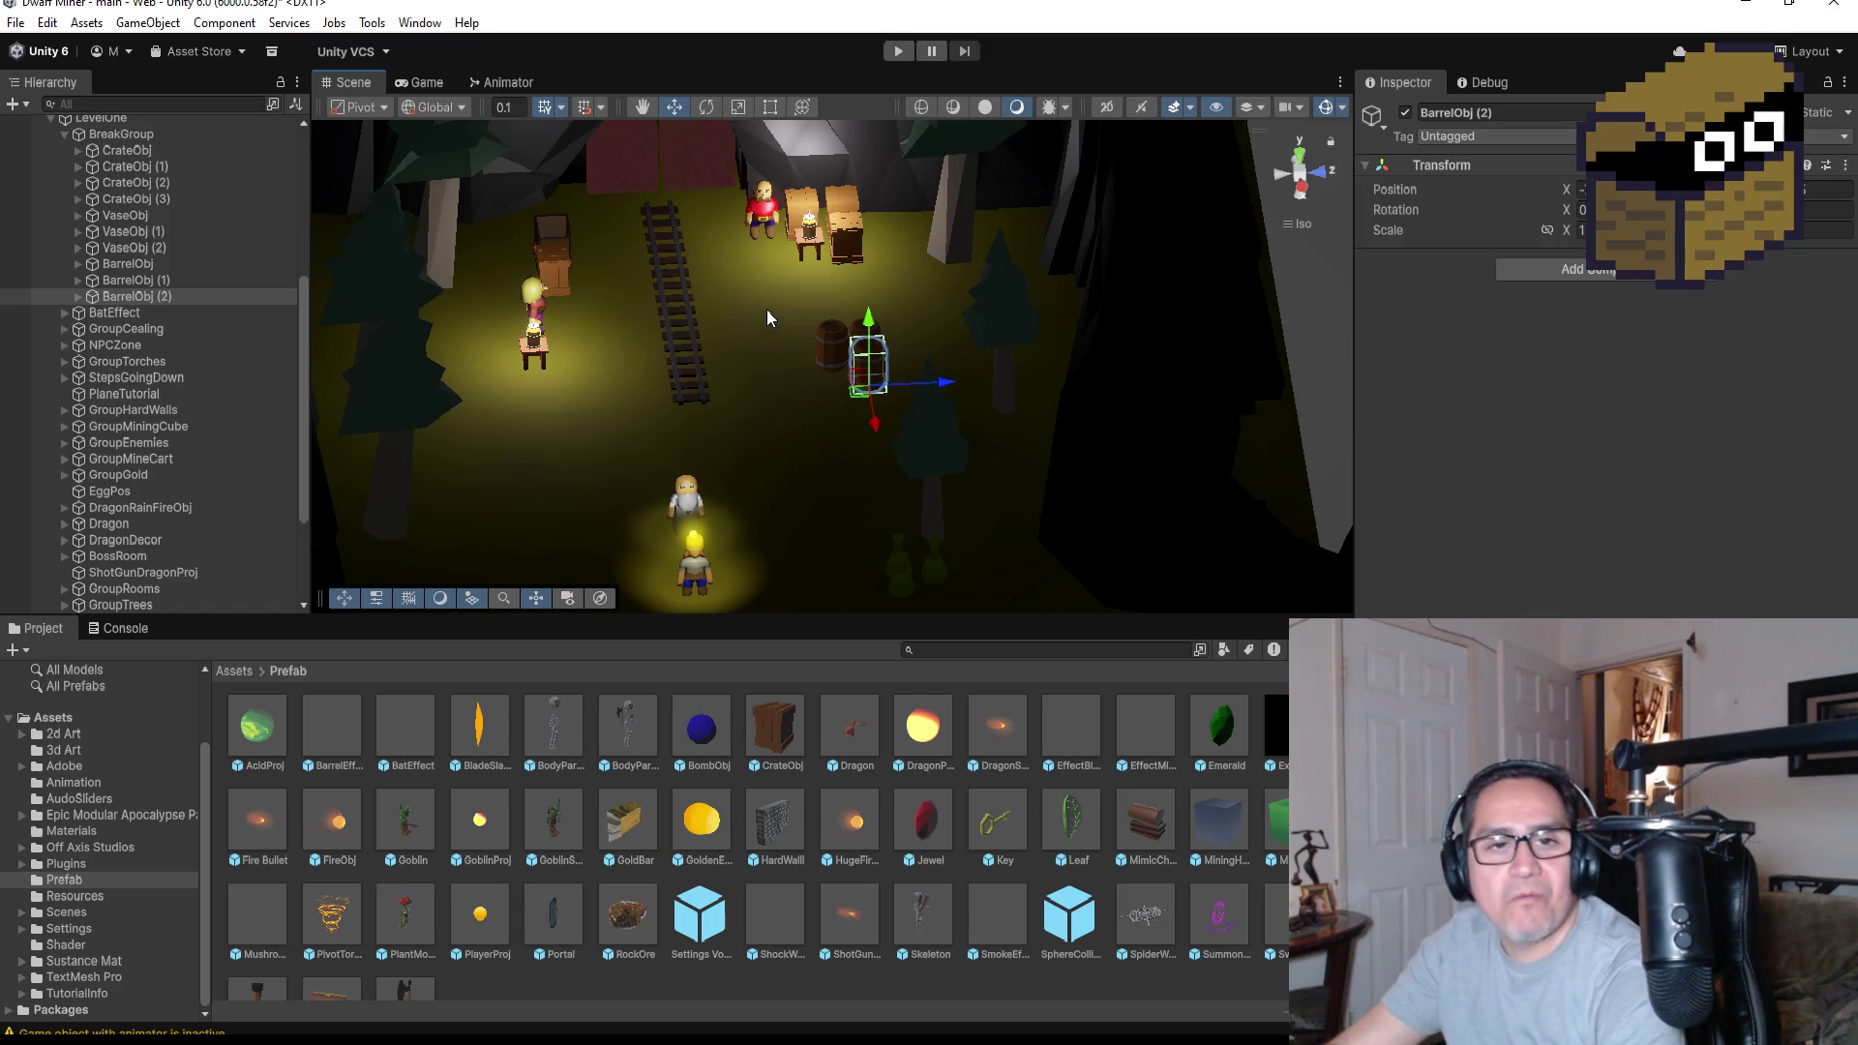
scroll(958, 387, up, 5)
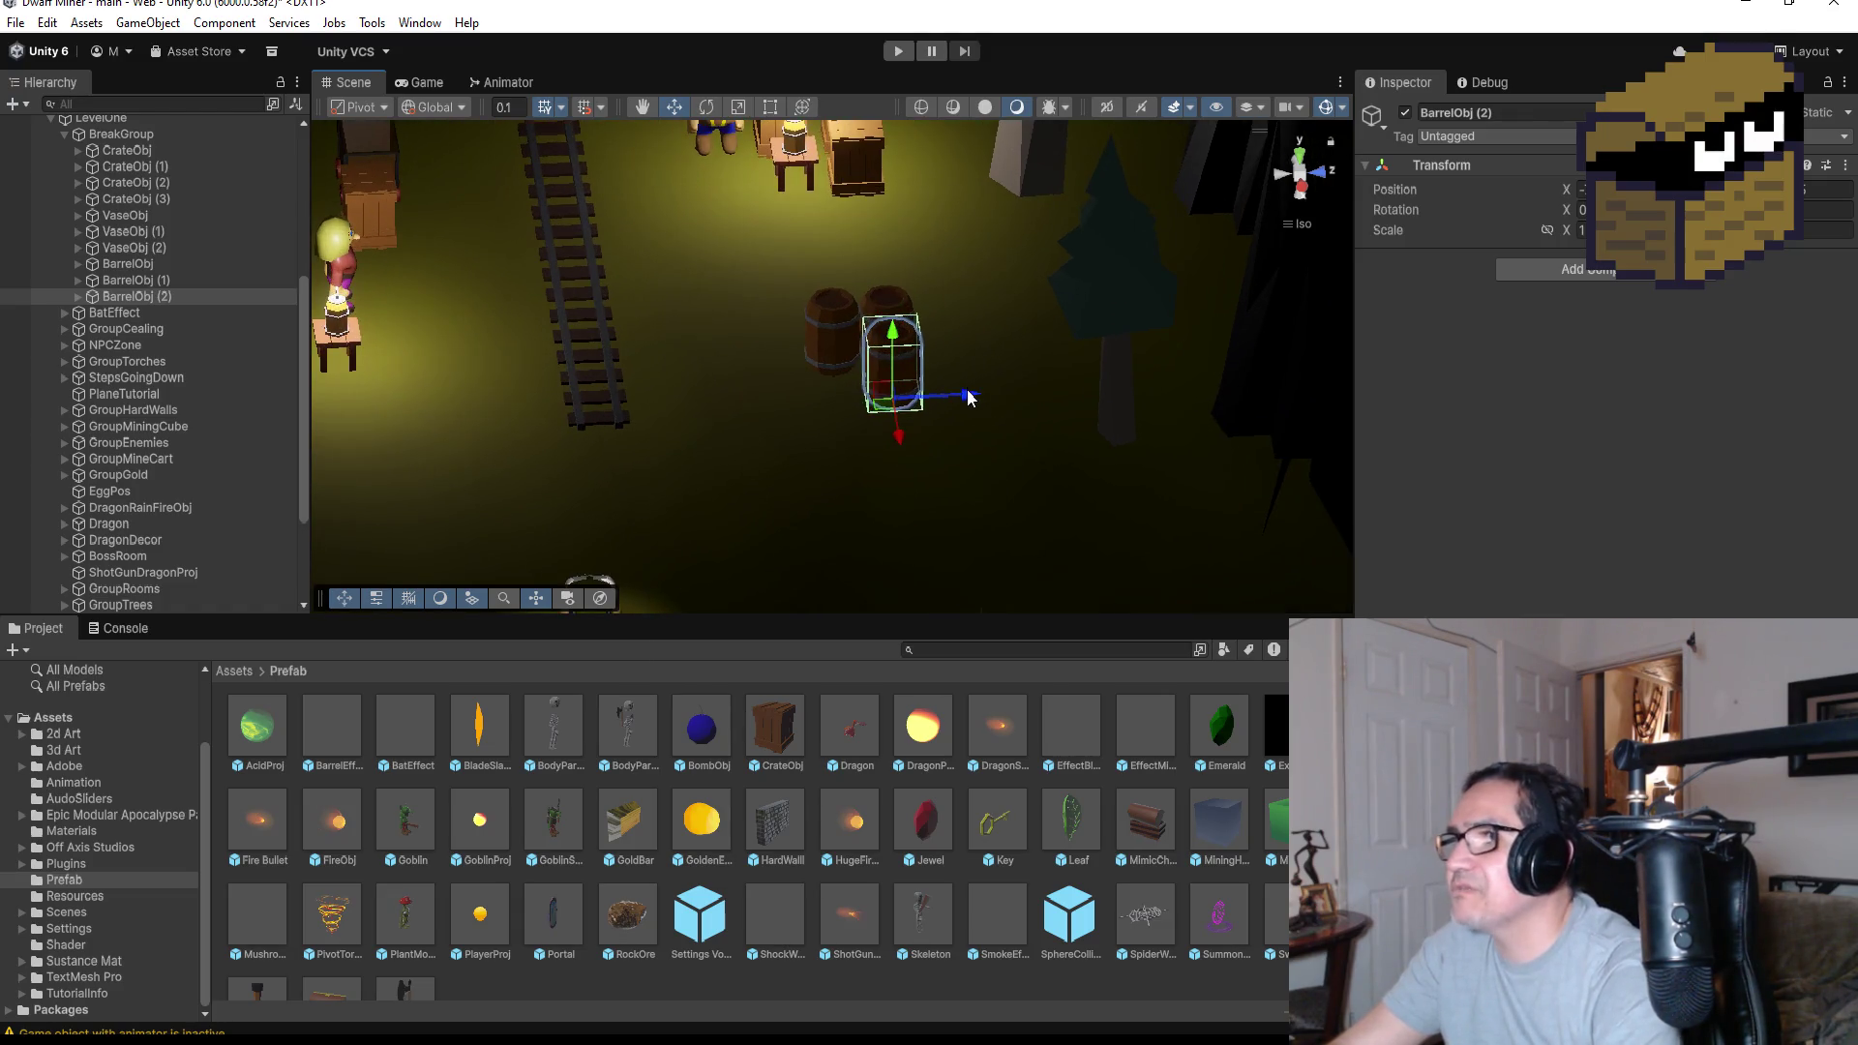
scroll(972, 358, down, 1)
key(ctrl+d)
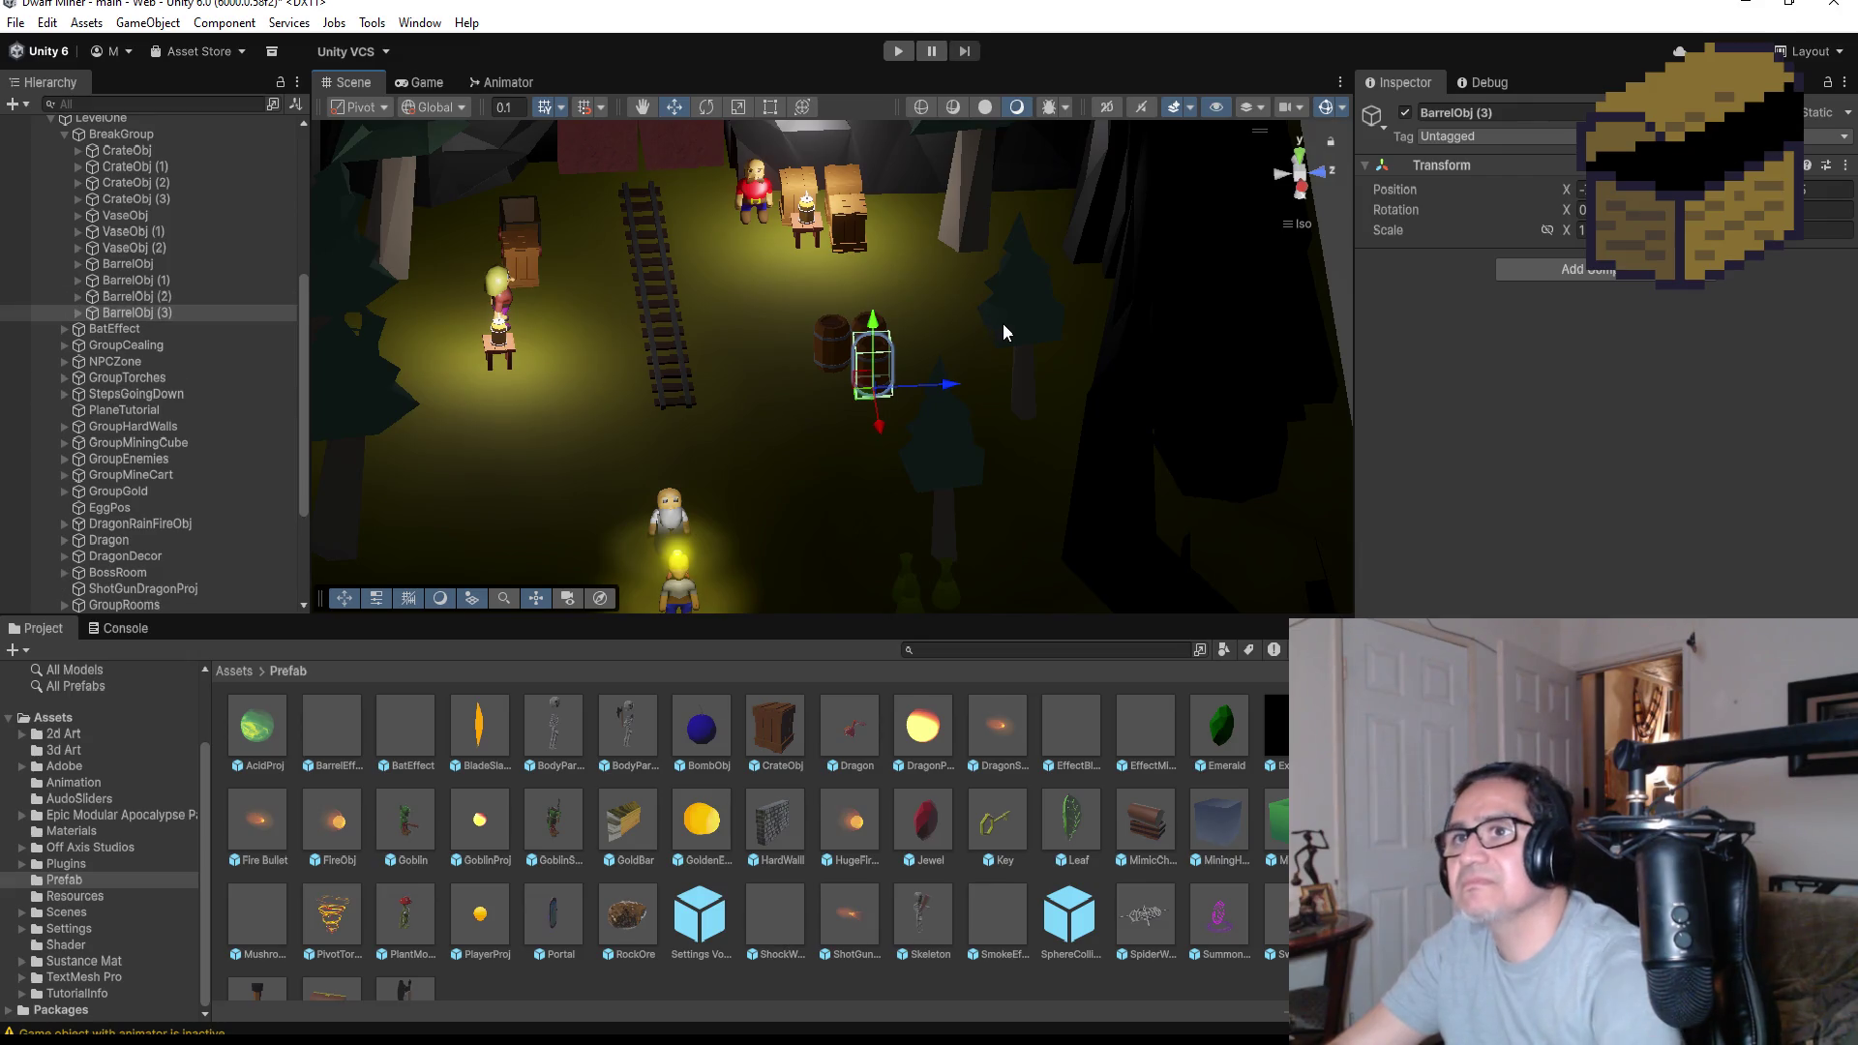
mouse_move(948, 388)
mouse_down()
mouse_move(989, 387)
mouse_move(916, 407)
mouse_up()
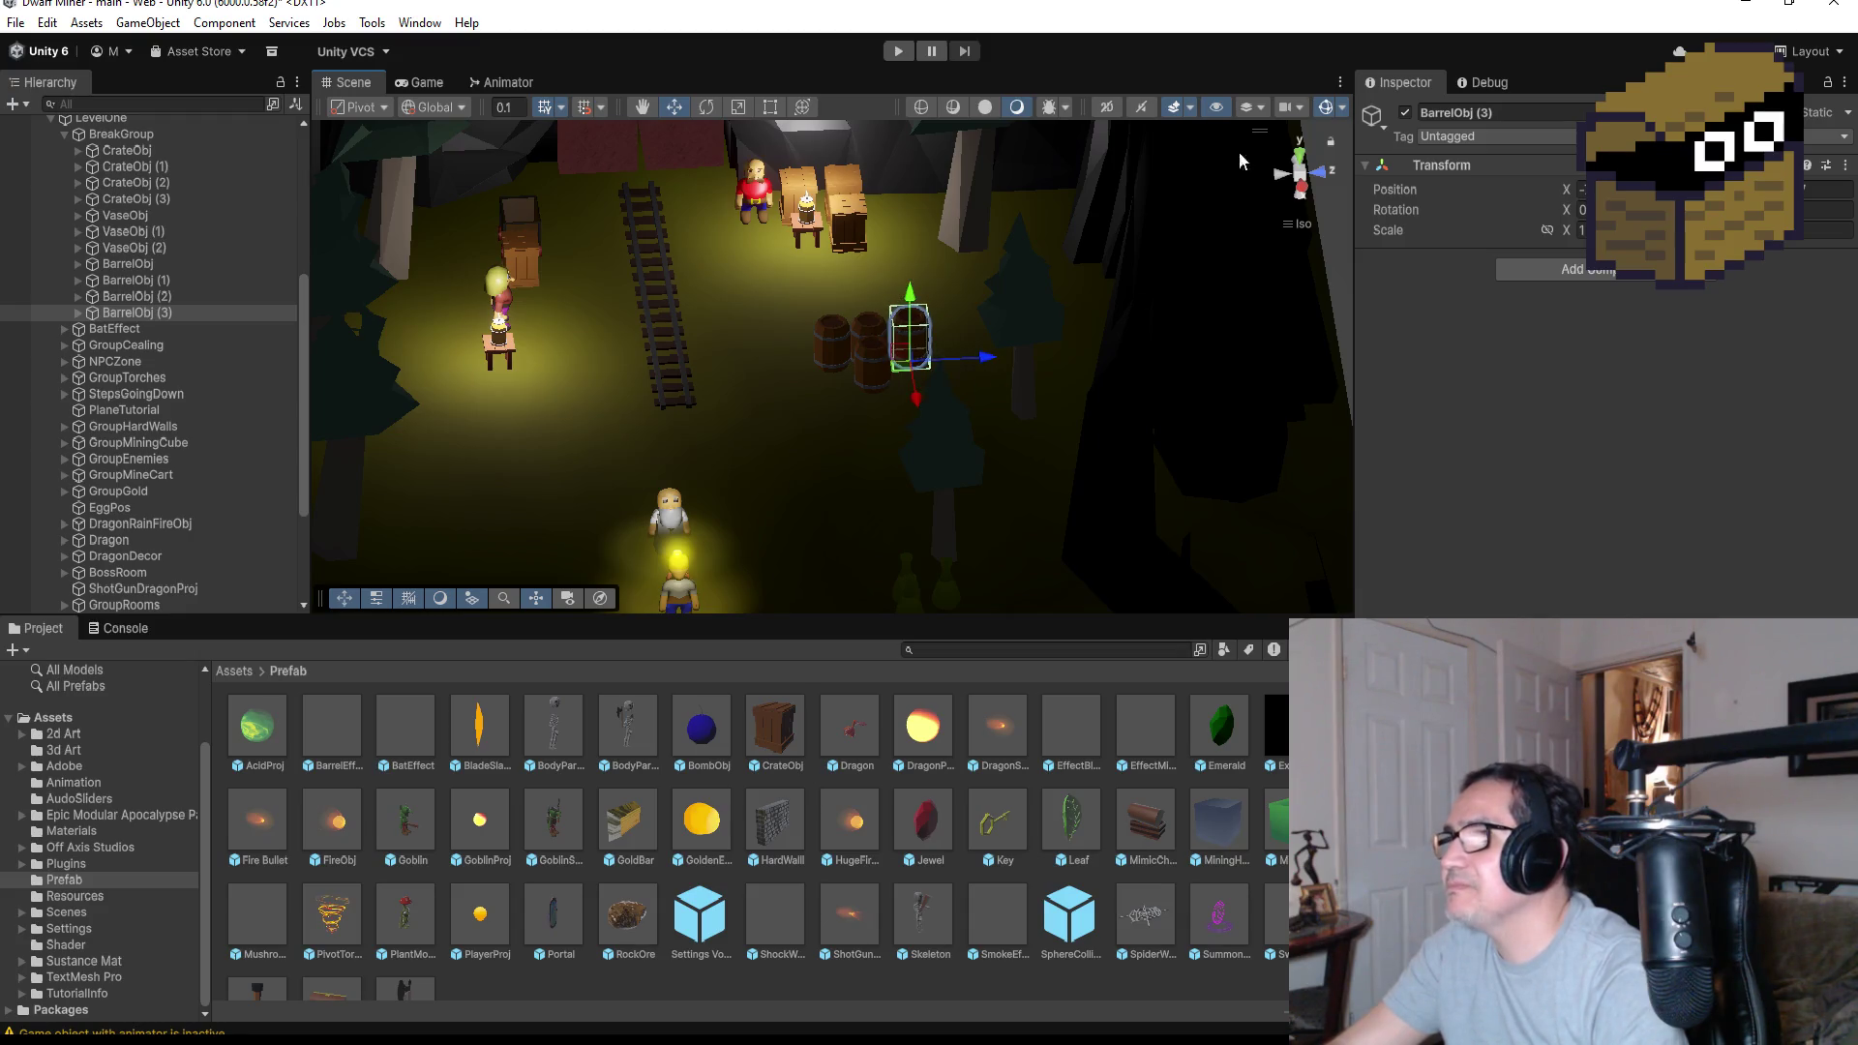
click(1300, 155)
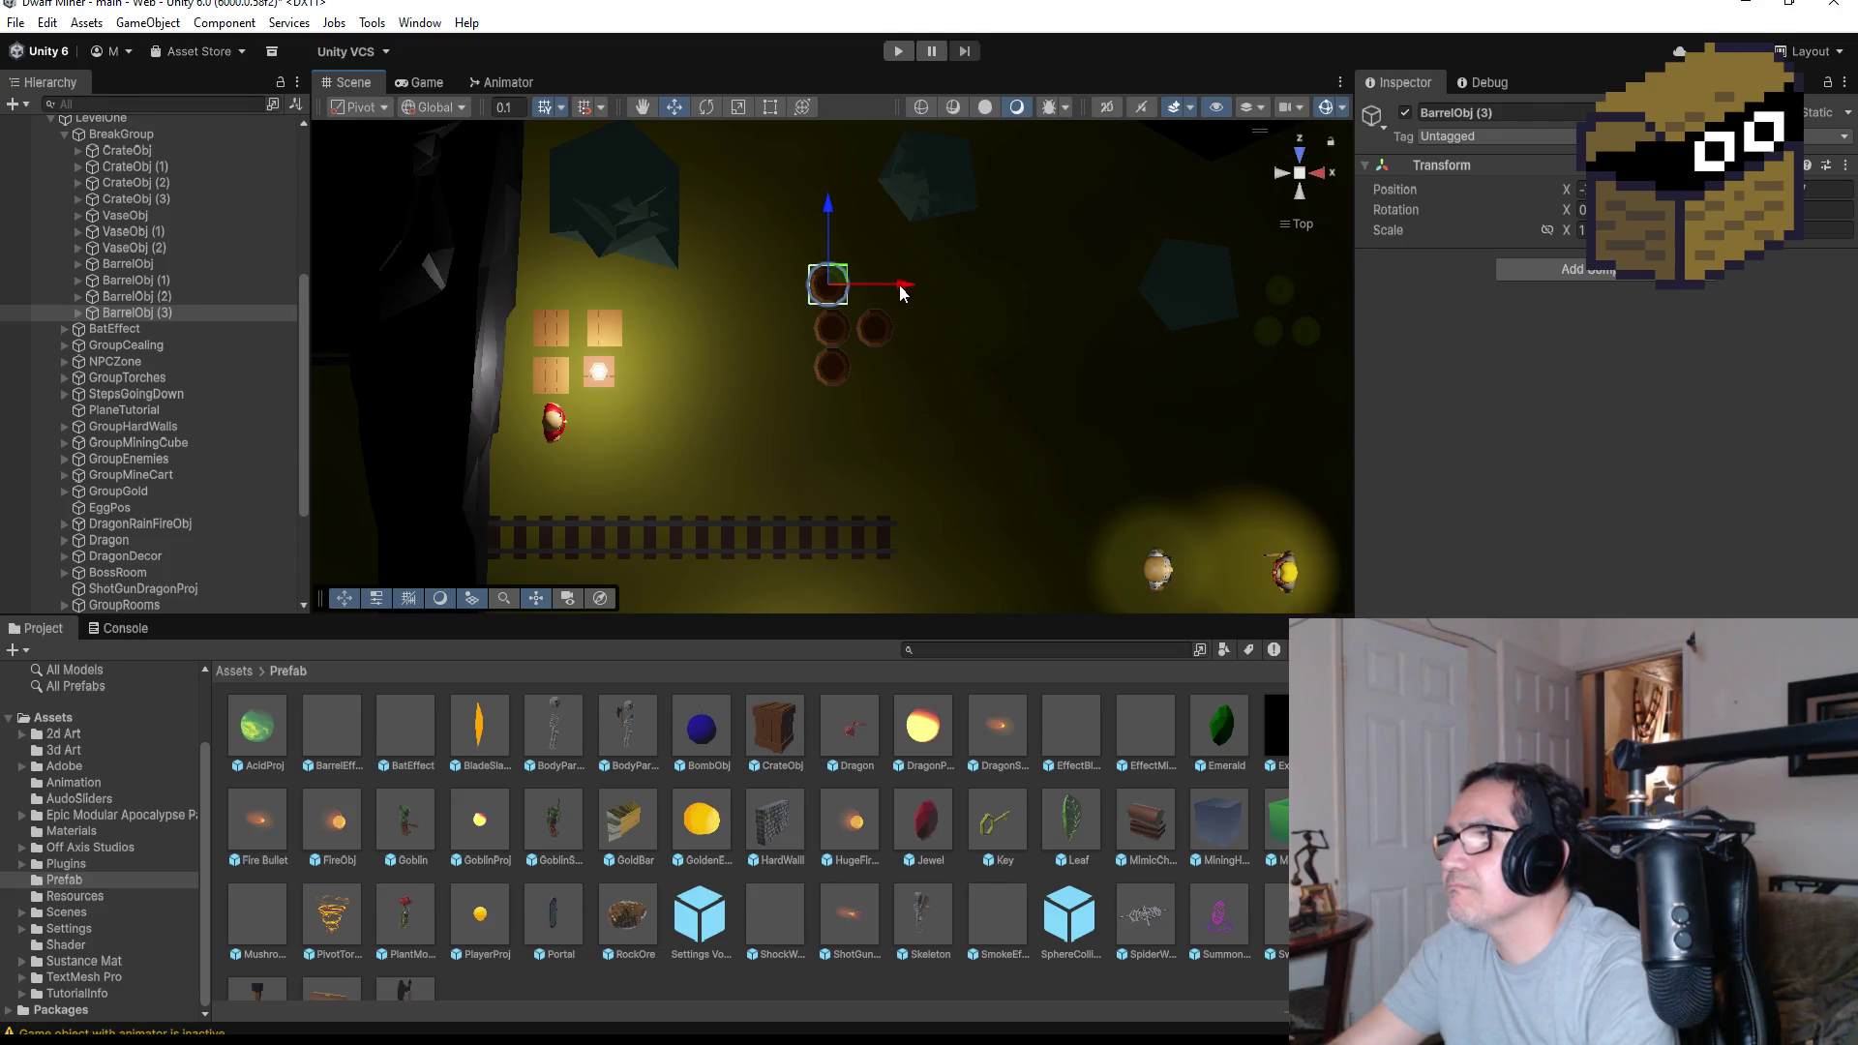
Box-select all four barrels, move the cluster right and up, then collapse BreakGroup
drag(901, 292, 906, 292)
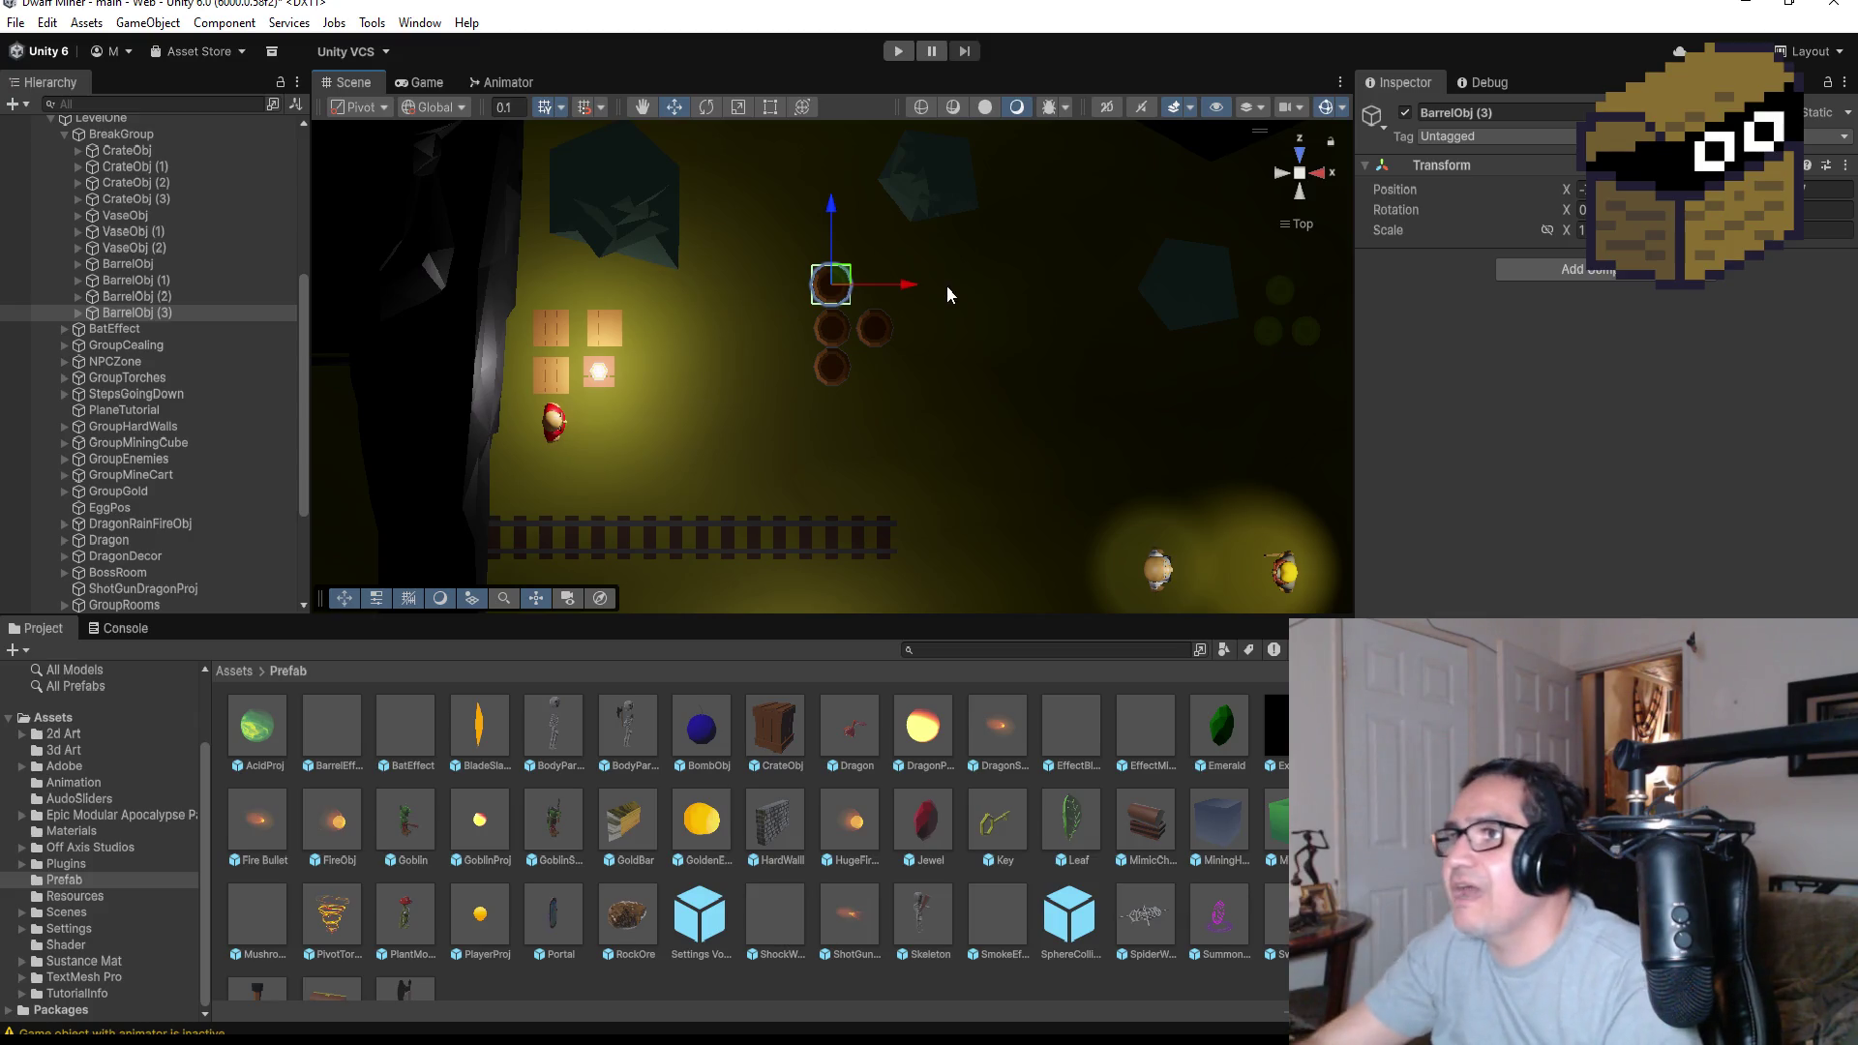
drag(758, 229, 965, 444)
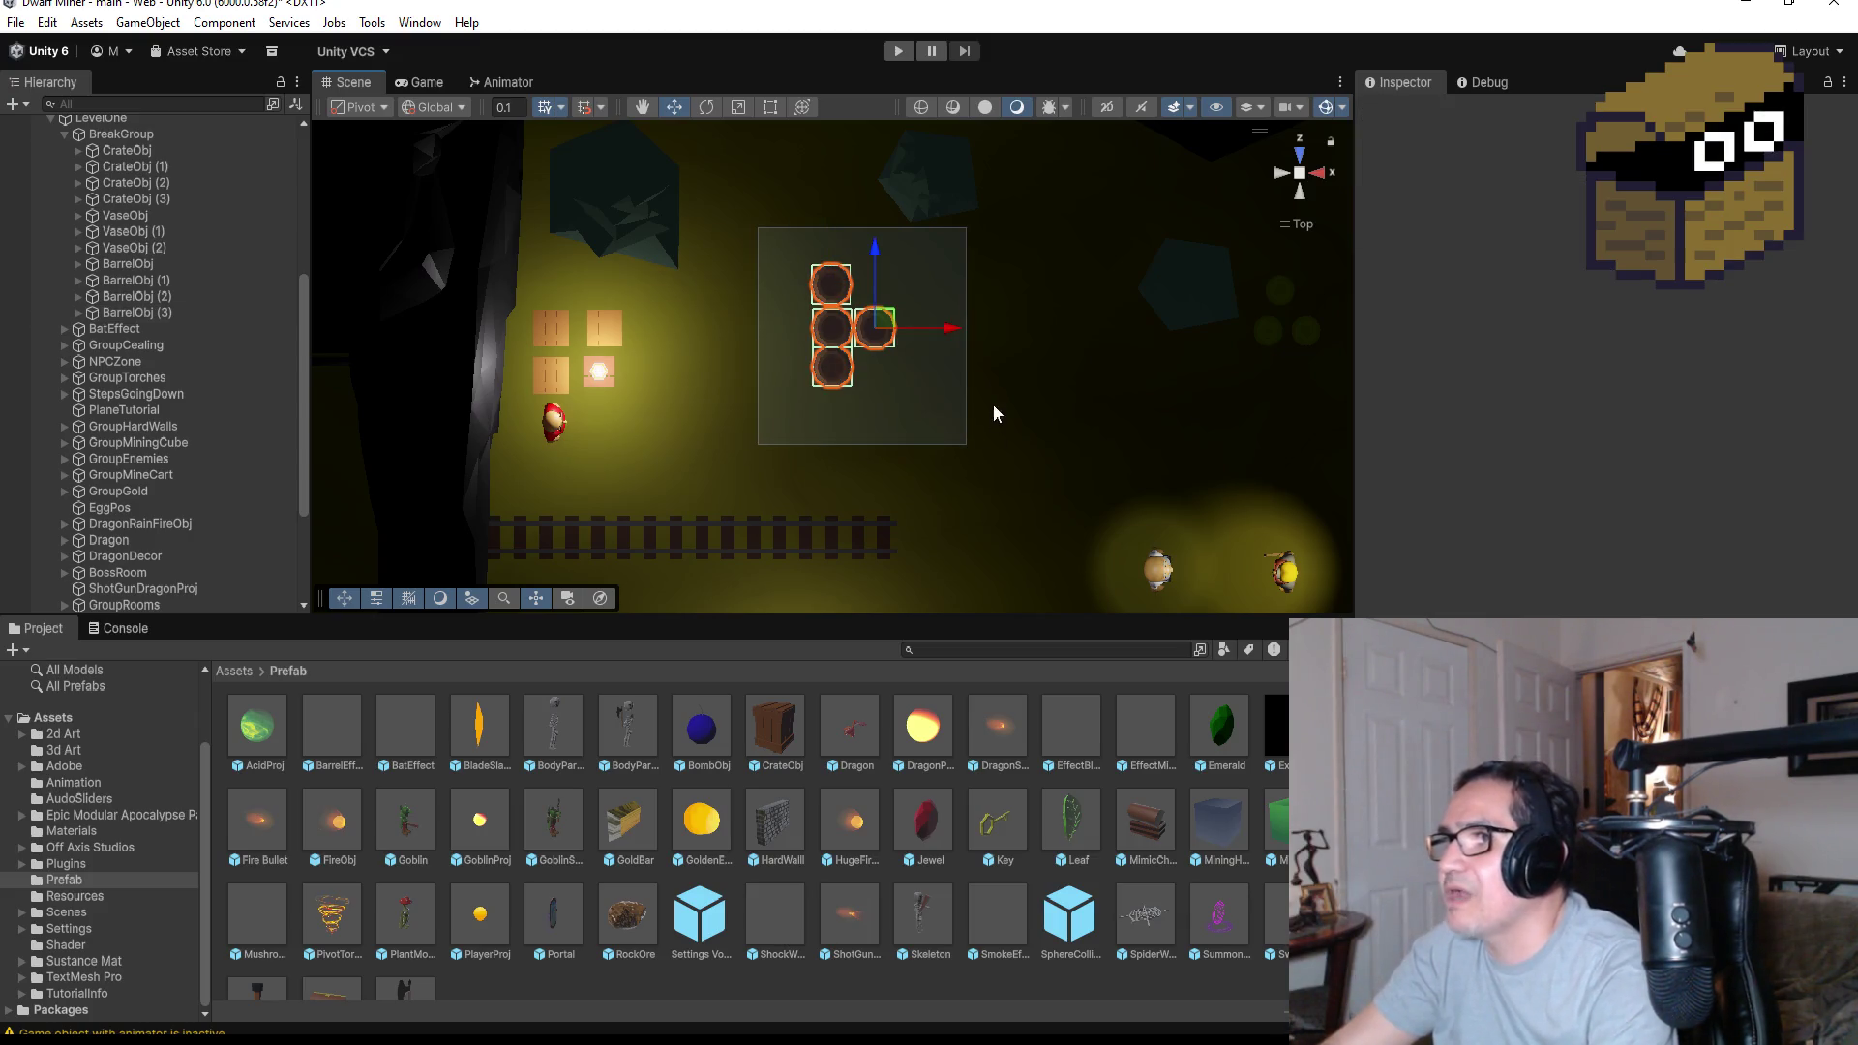
scroll(973, 383, down, 5)
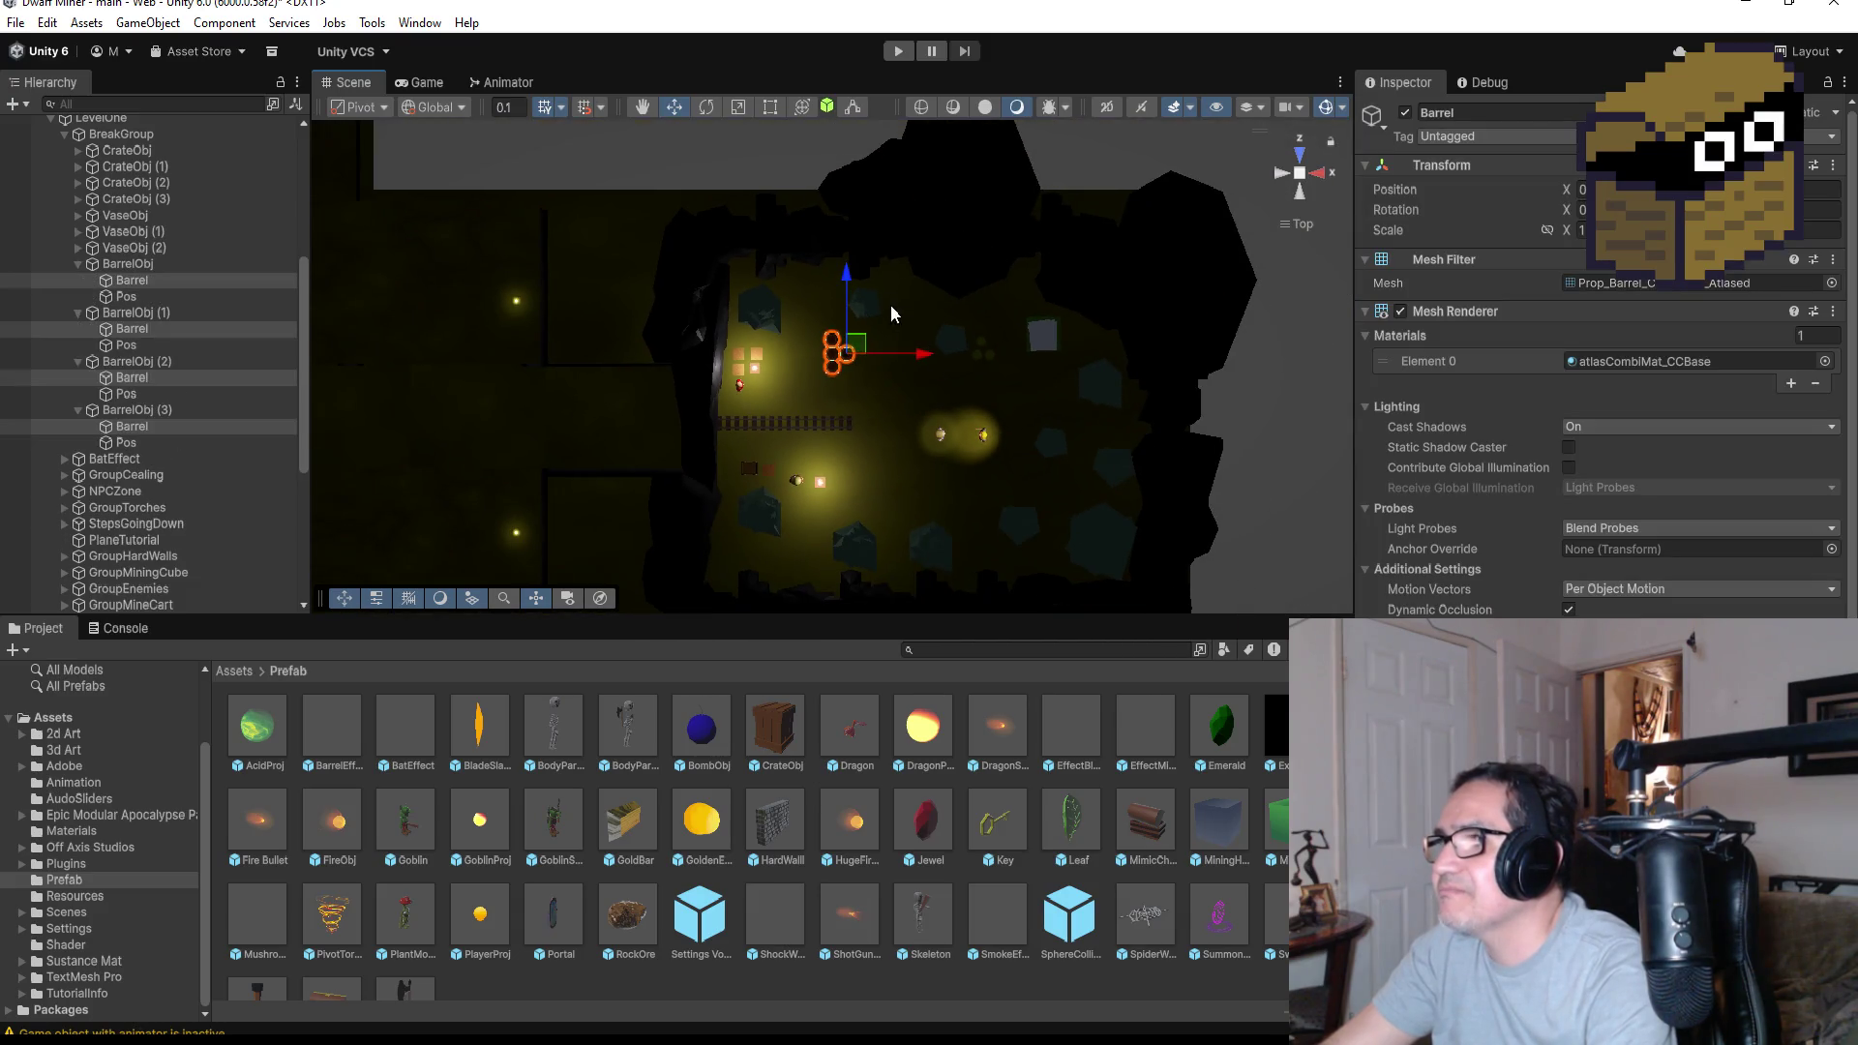
drag(924, 364, 1002, 378)
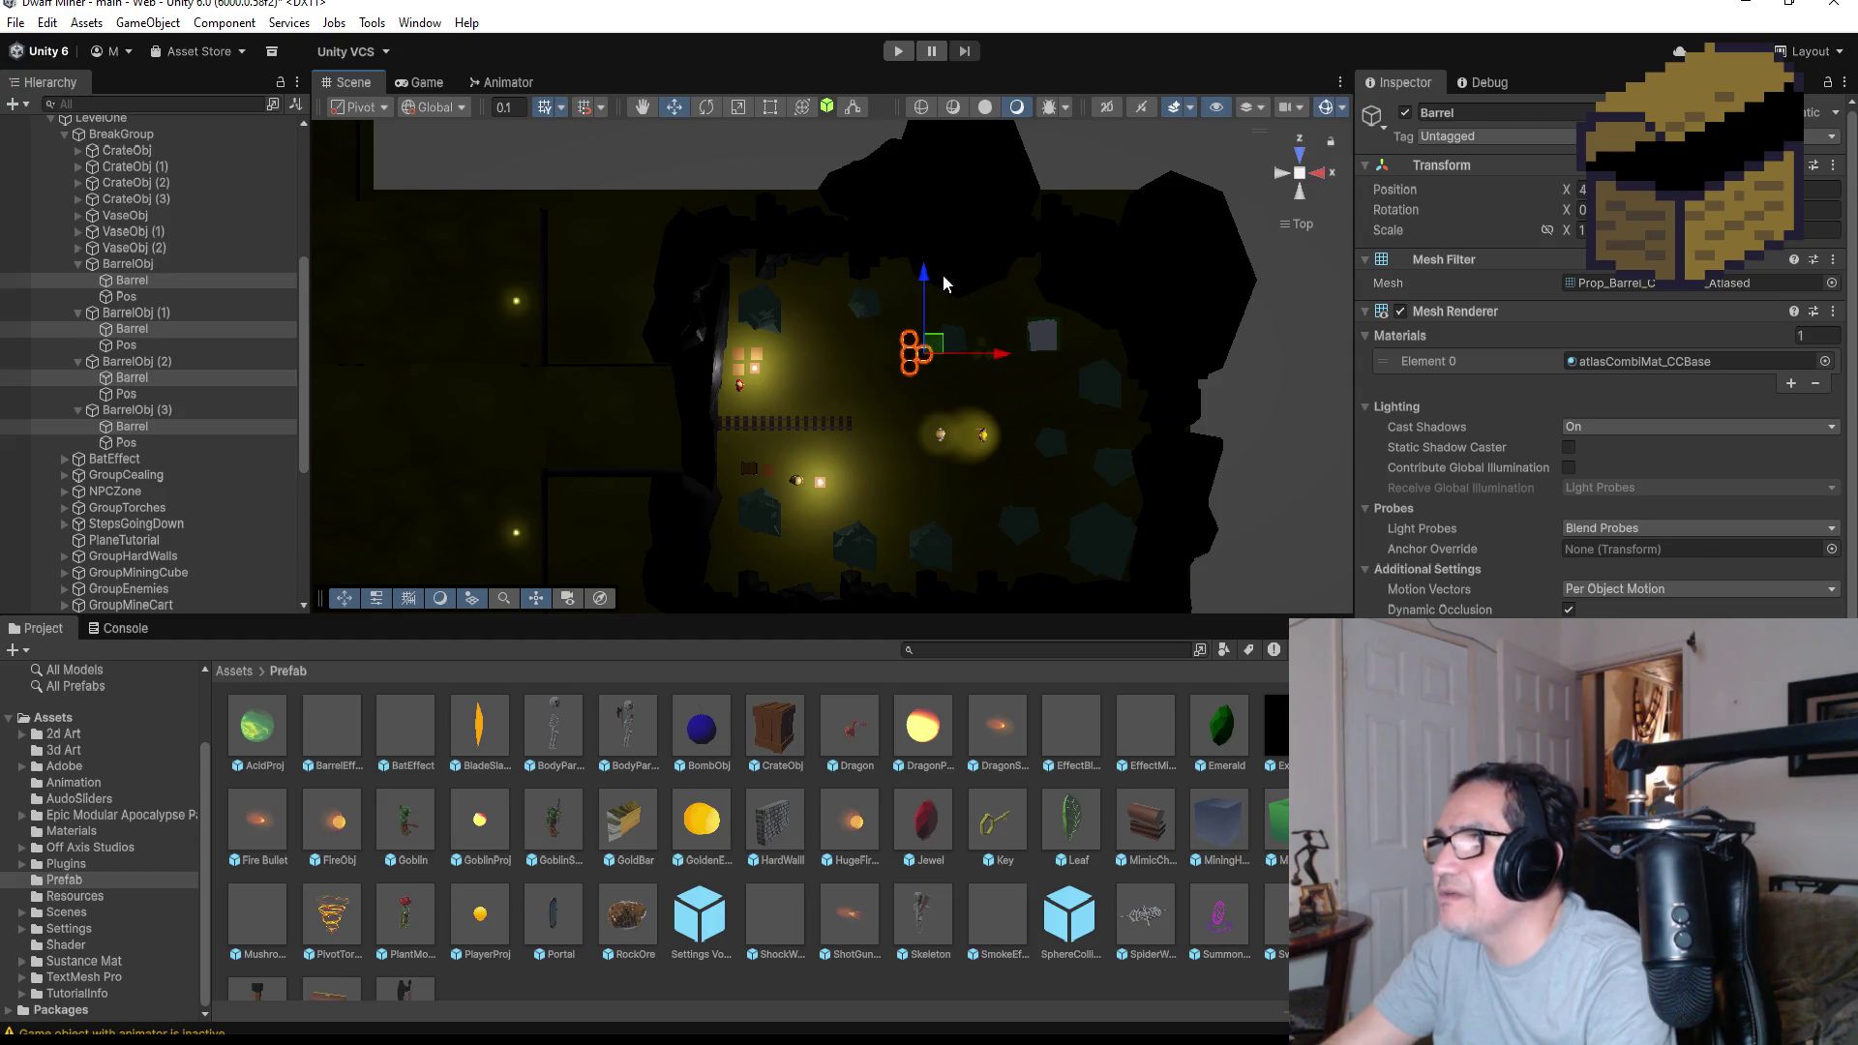
drag(922, 277, 924, 246)
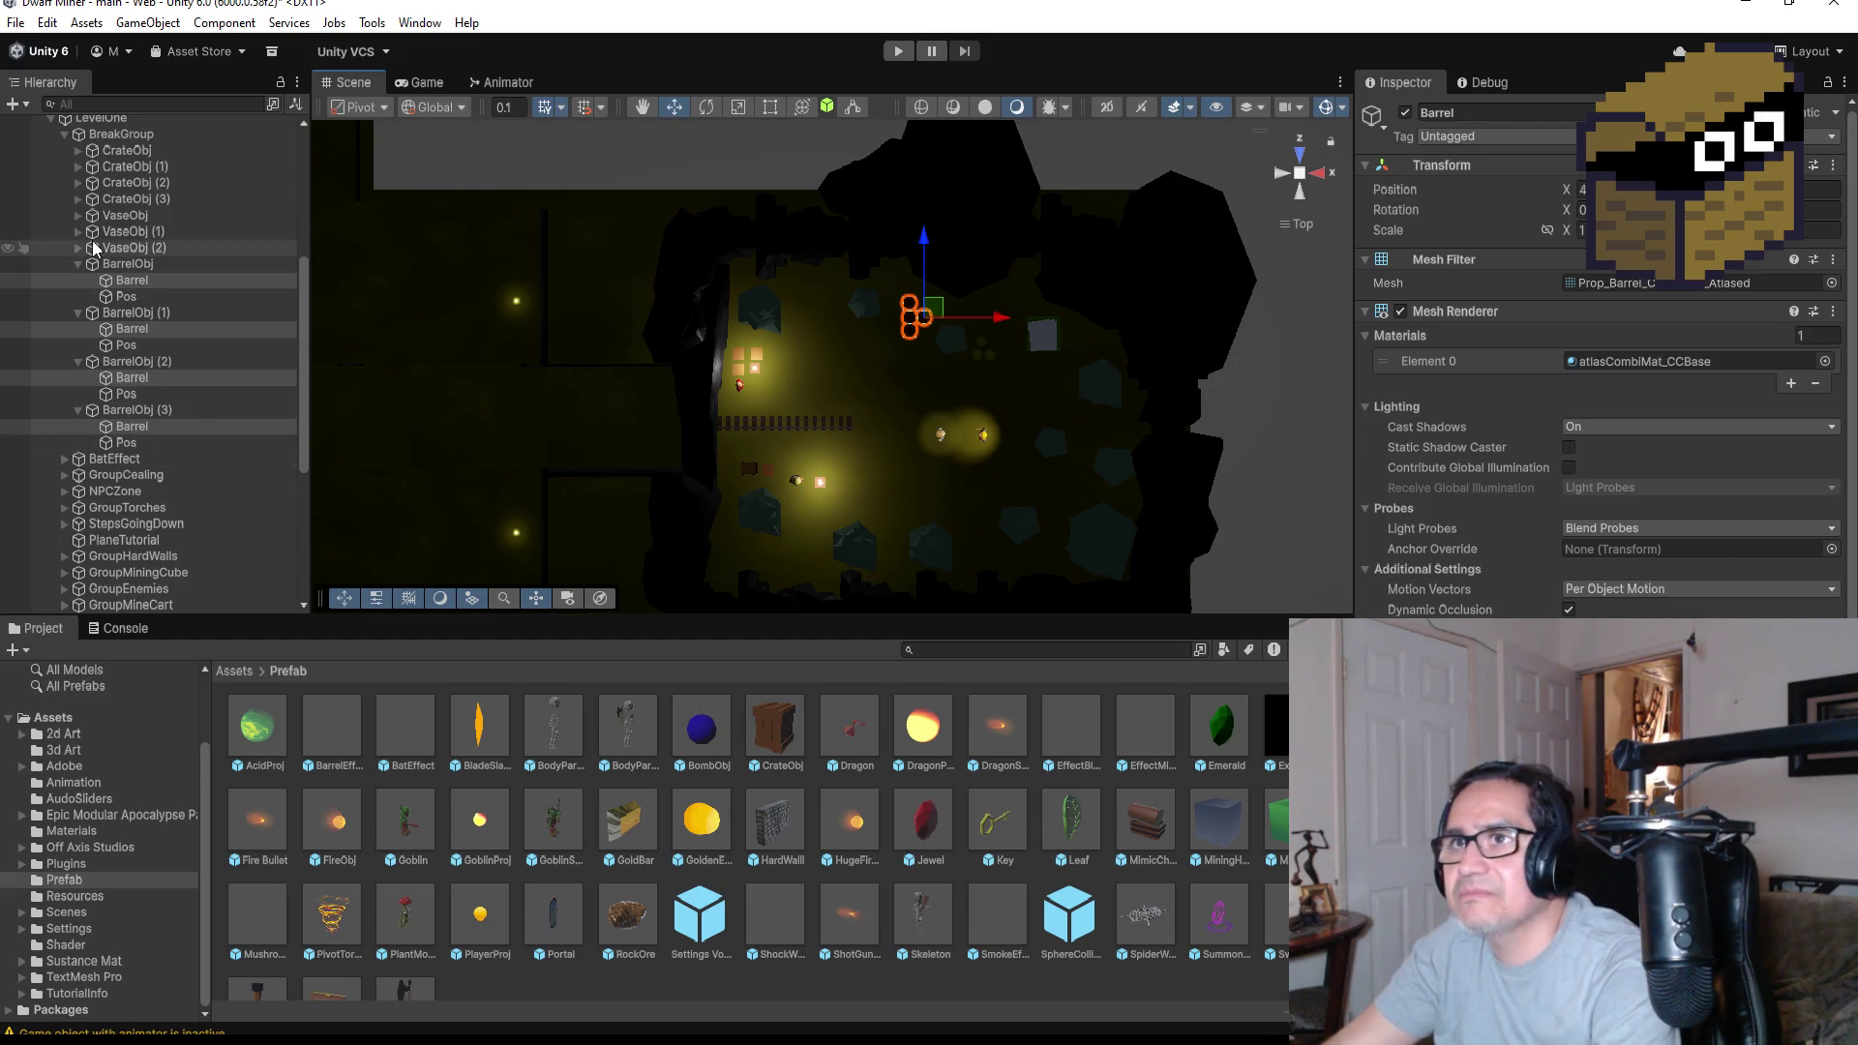
click(65, 133)
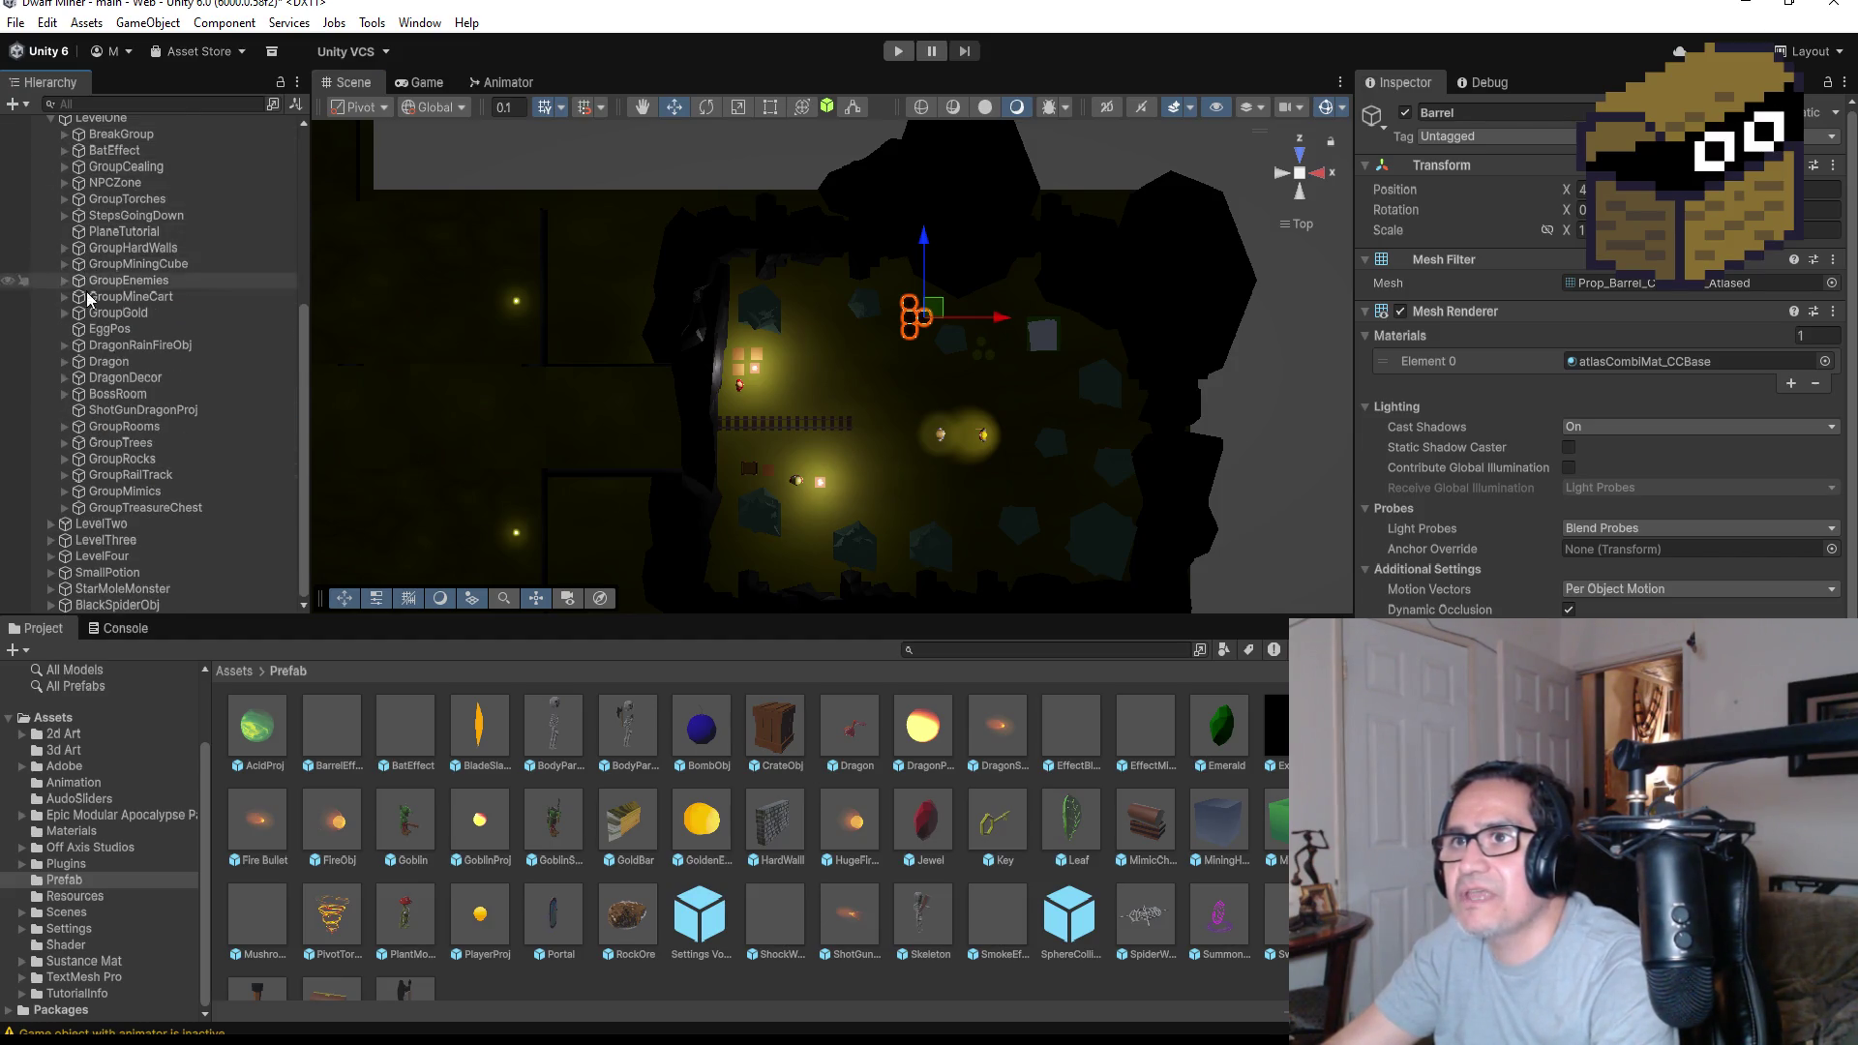
Collapse LevelOne, select Gus Port and tick its active checkbox in the Inspector
scroll(87, 298, up, 6)
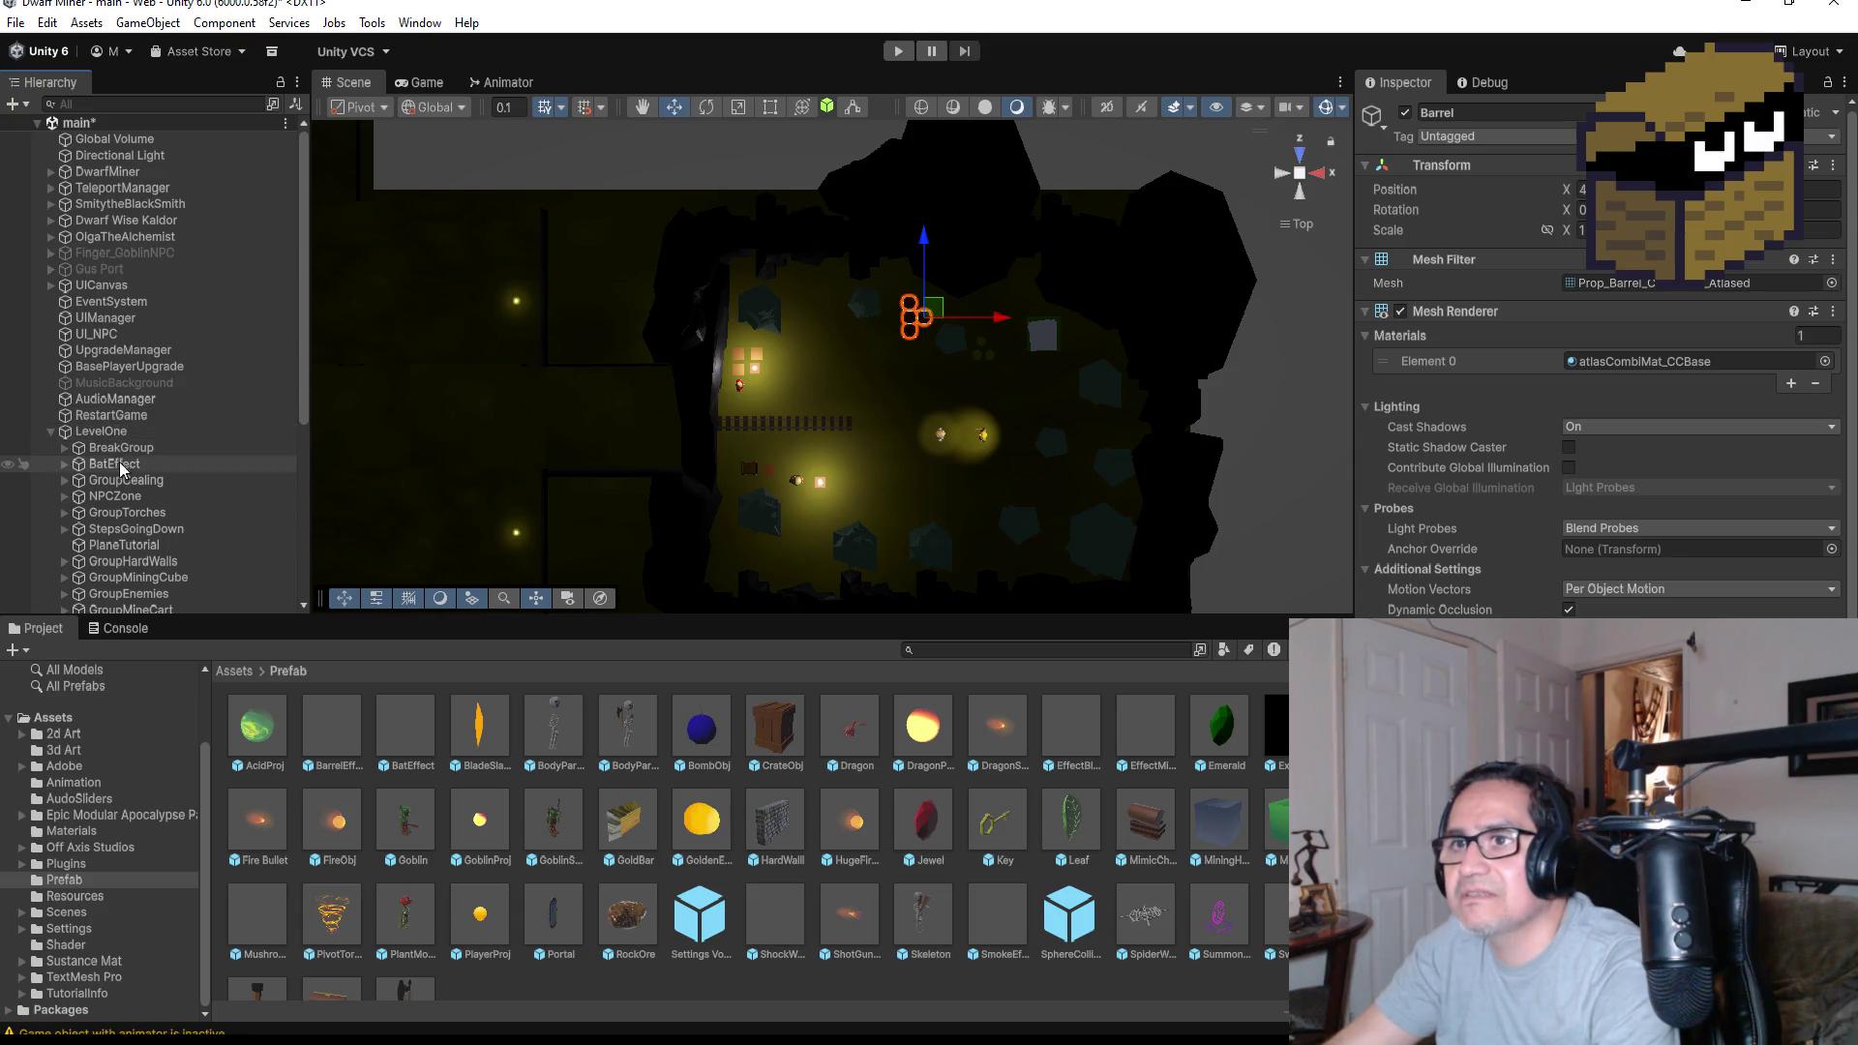
scroll(135, 474, down, 6)
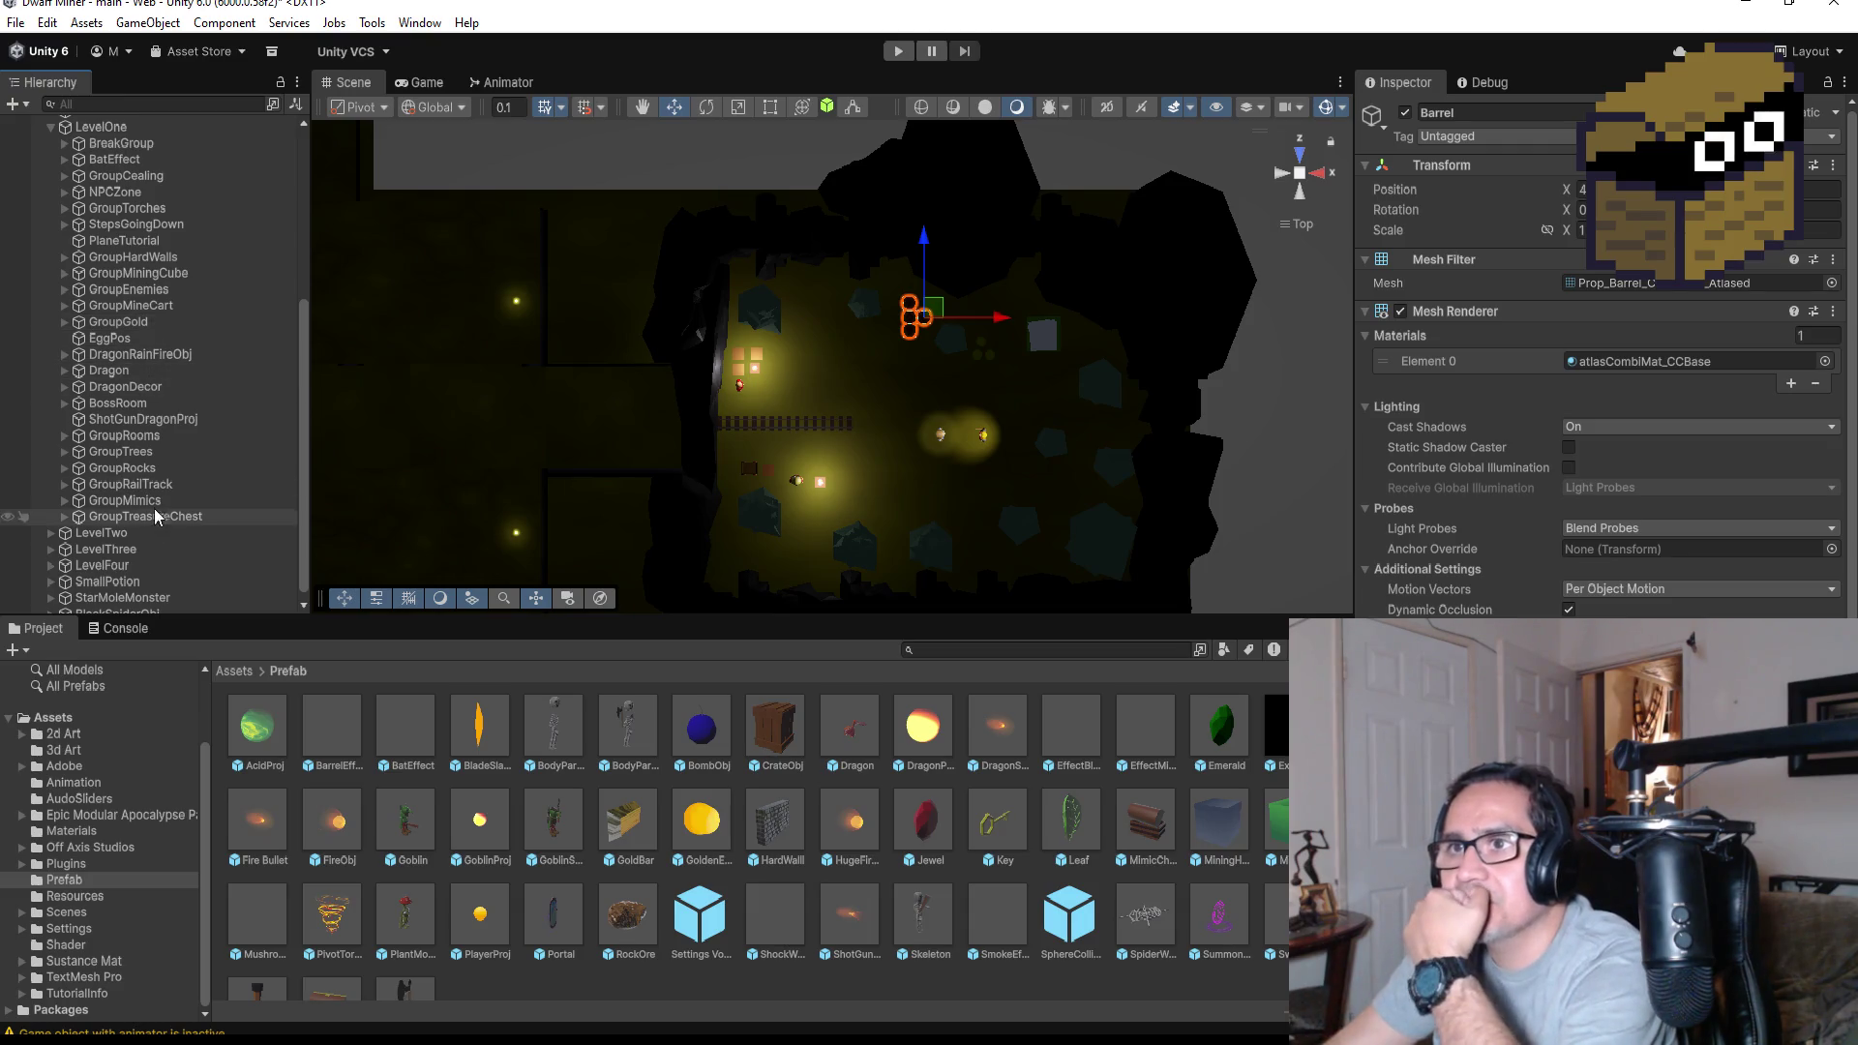
scroll(145, 425, up, 5)
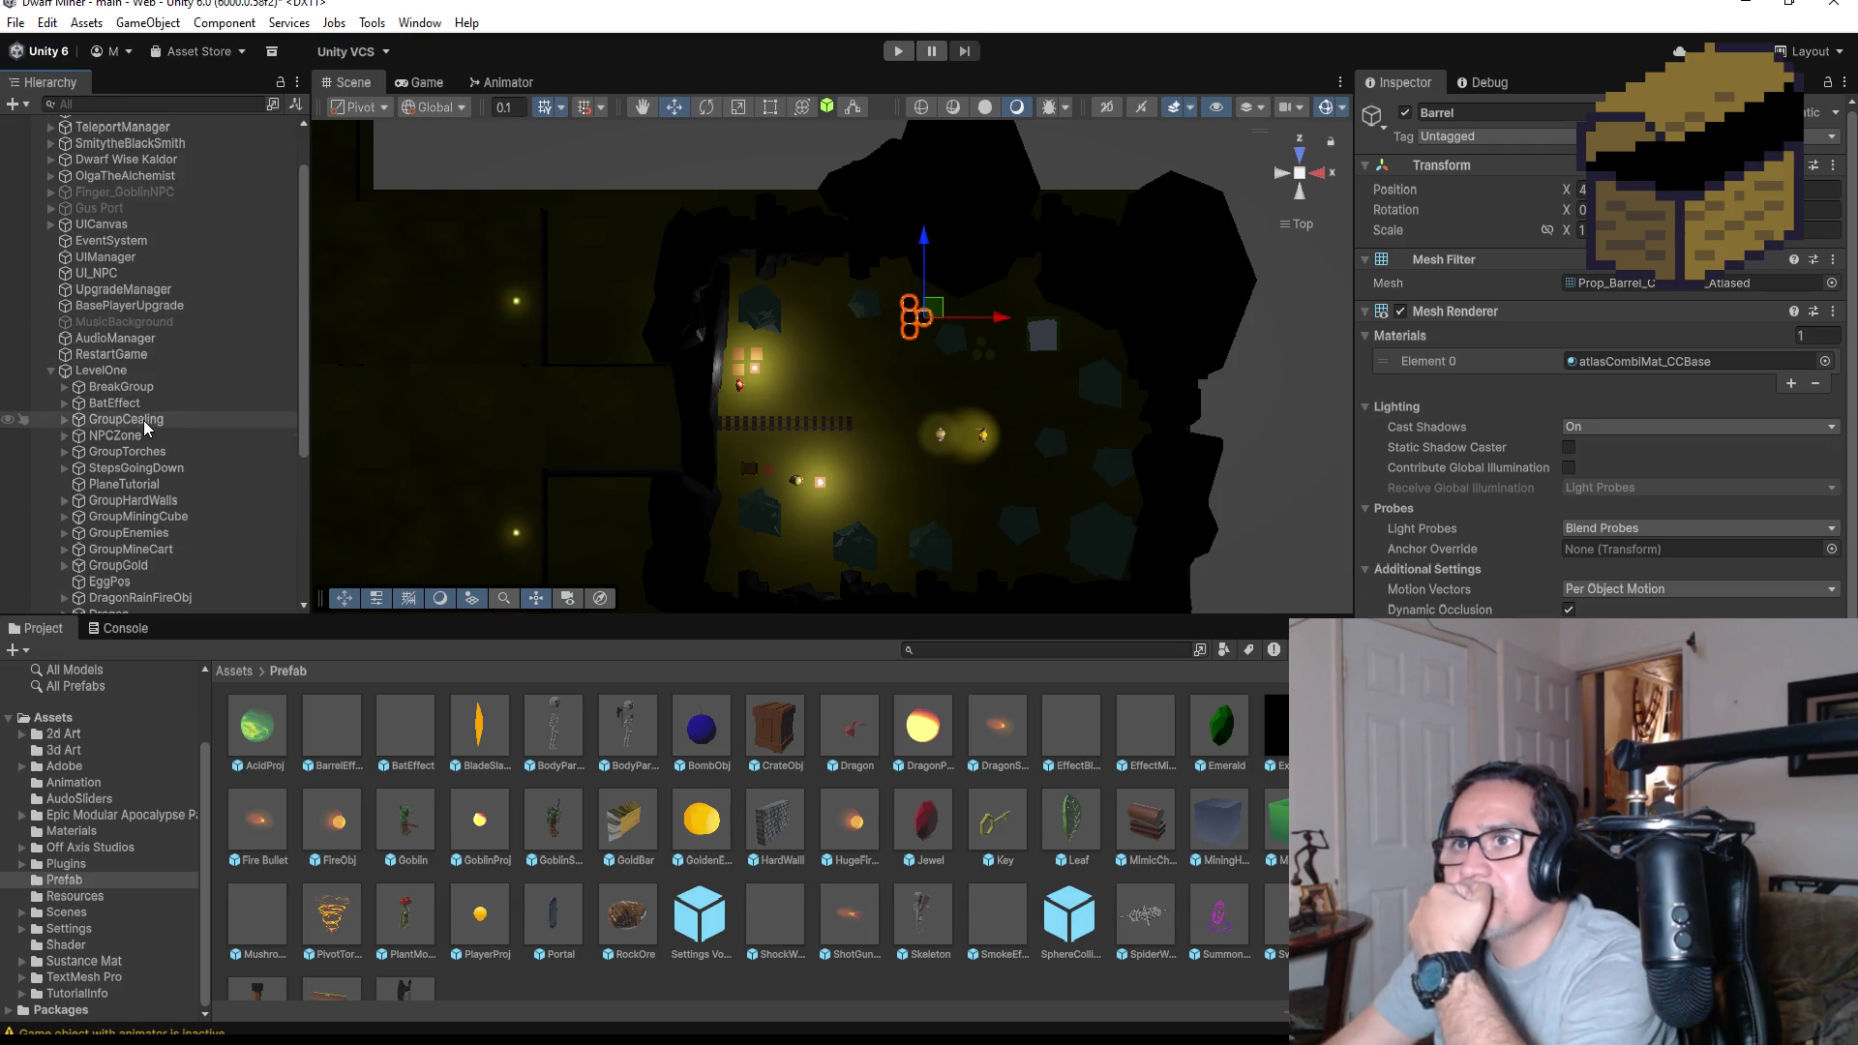
click(52, 371)
click(99, 268)
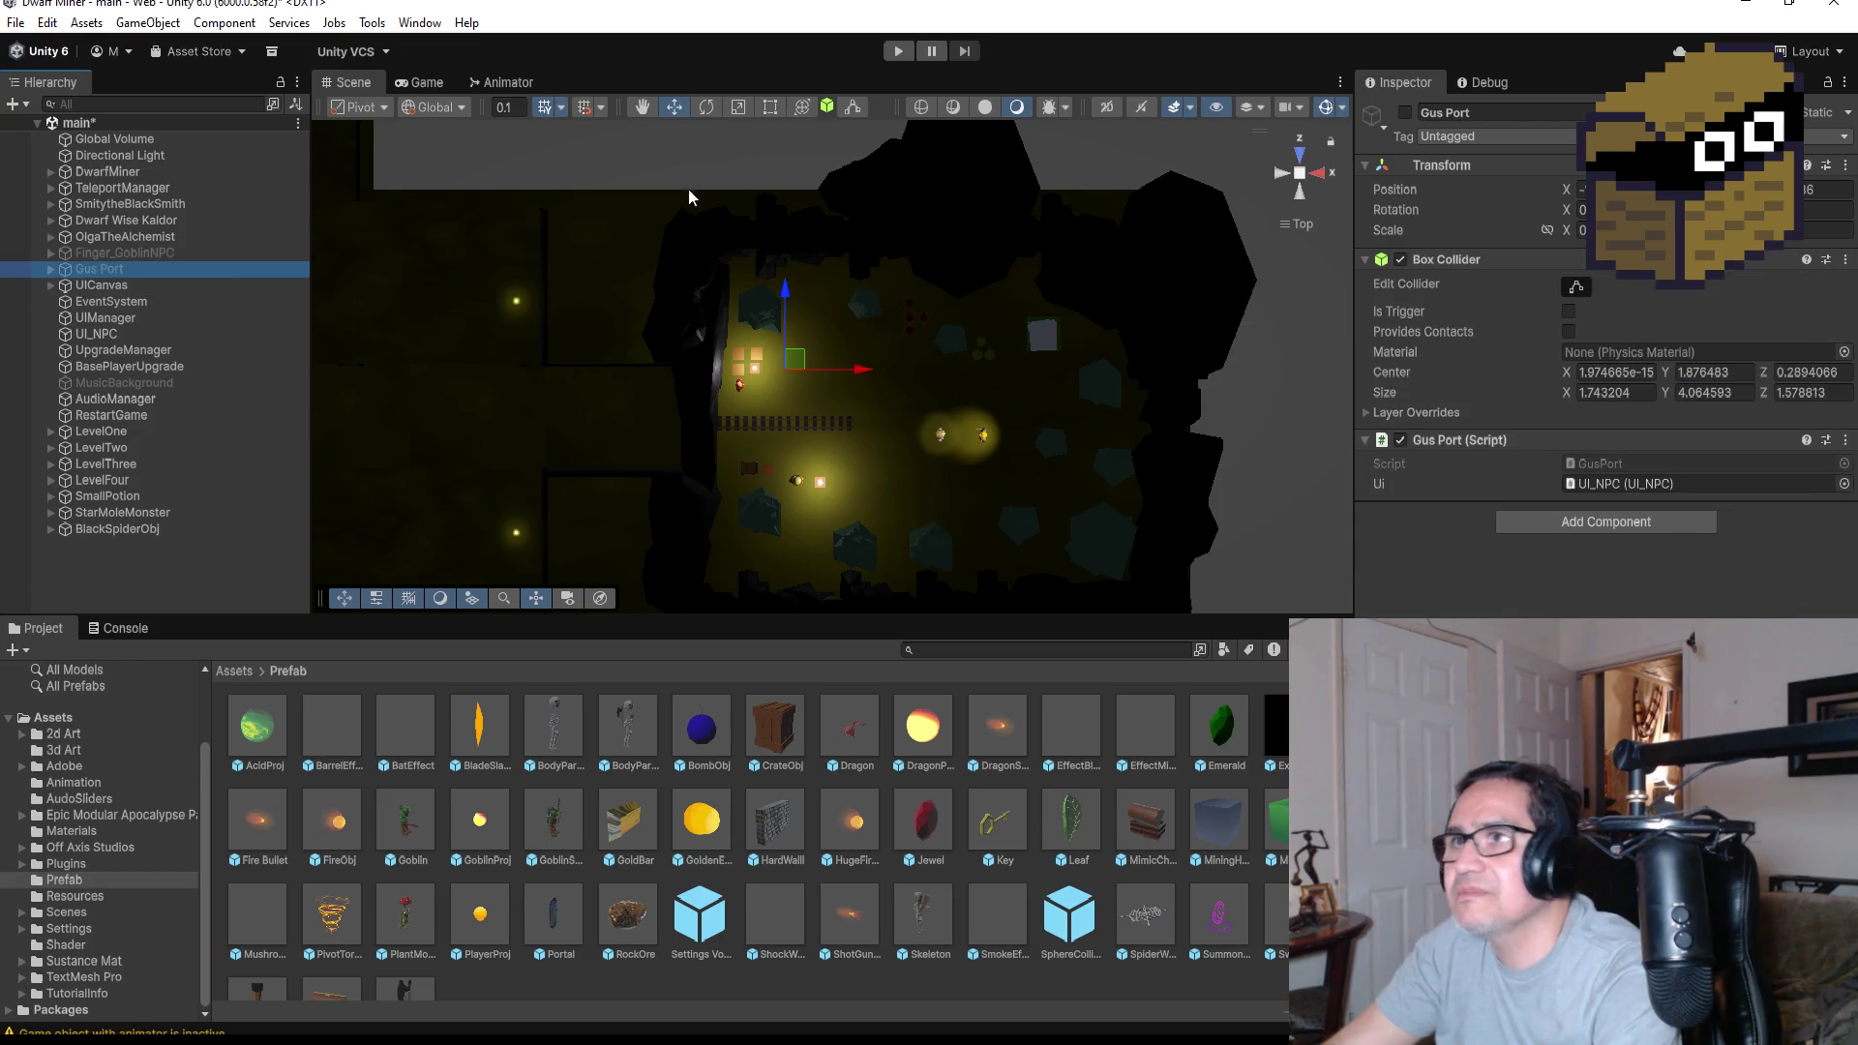
click(1405, 113)
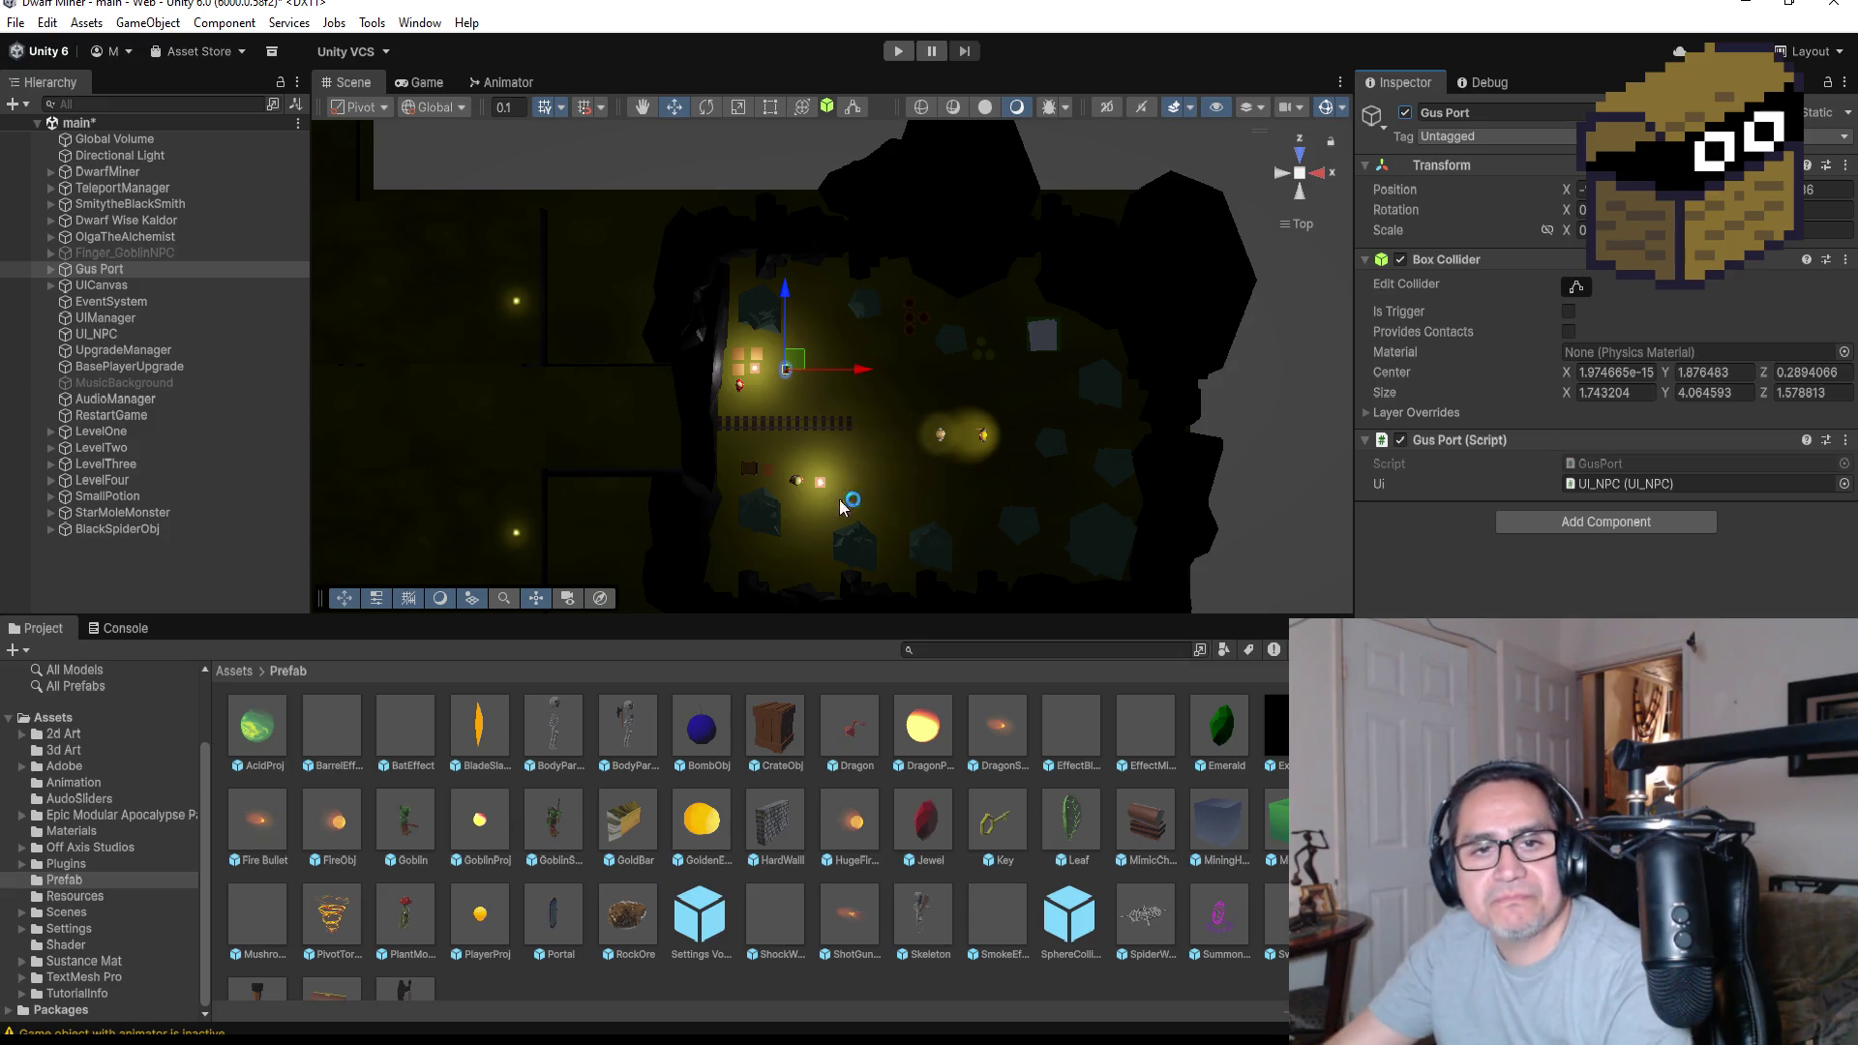
Enter Play mode, walk up to Gus Port and close his dialog
click(891, 56)
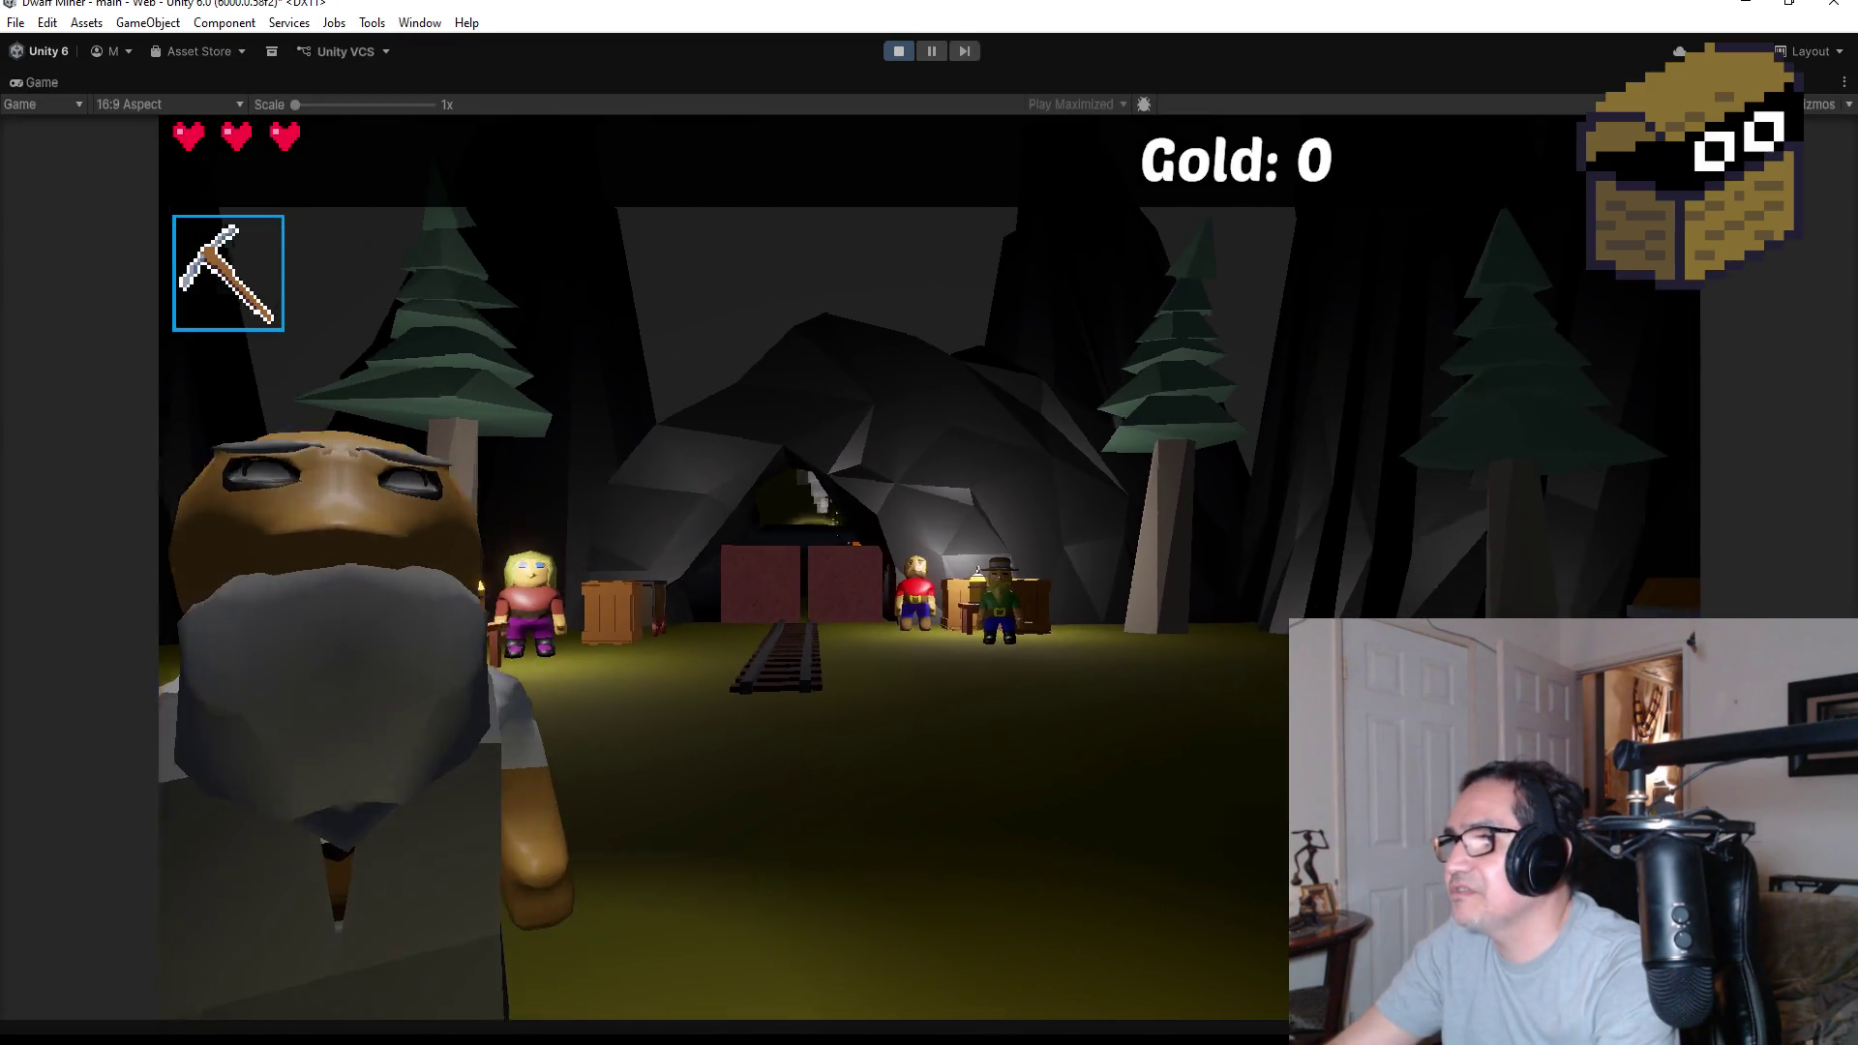
key(w)
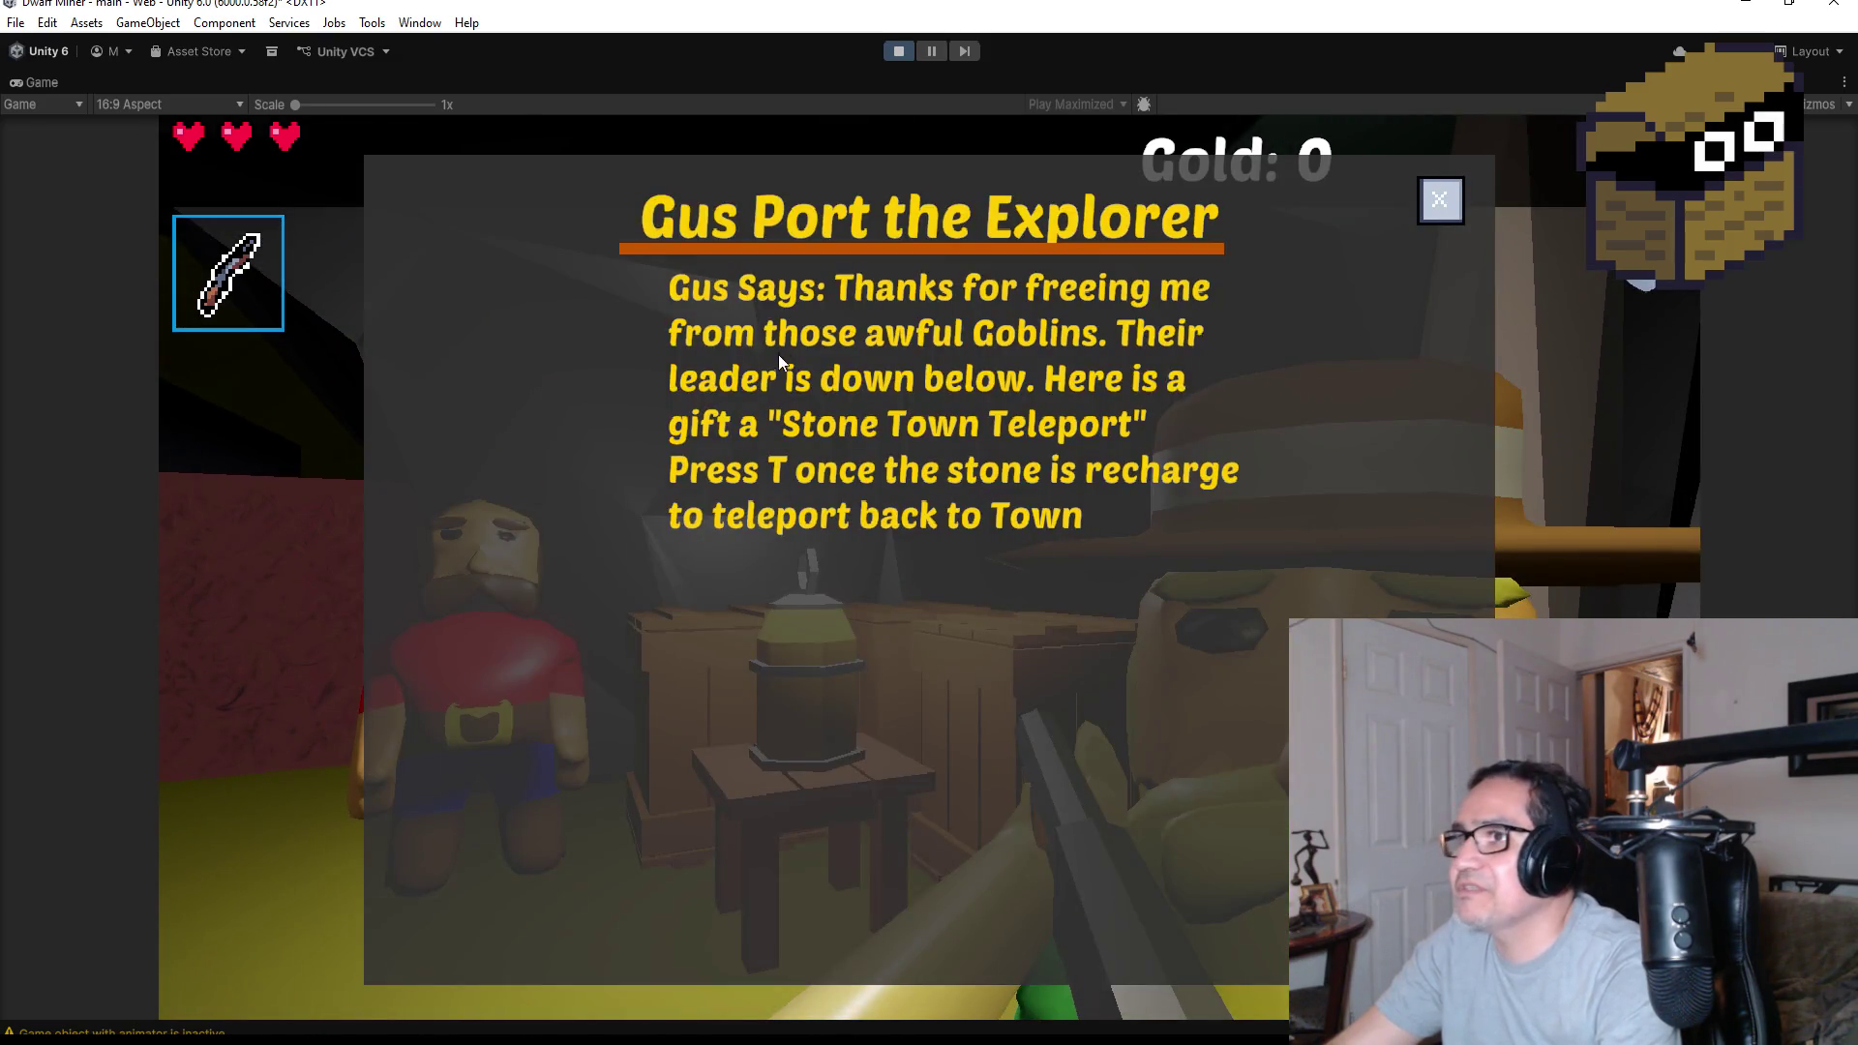
click(1460, 202)
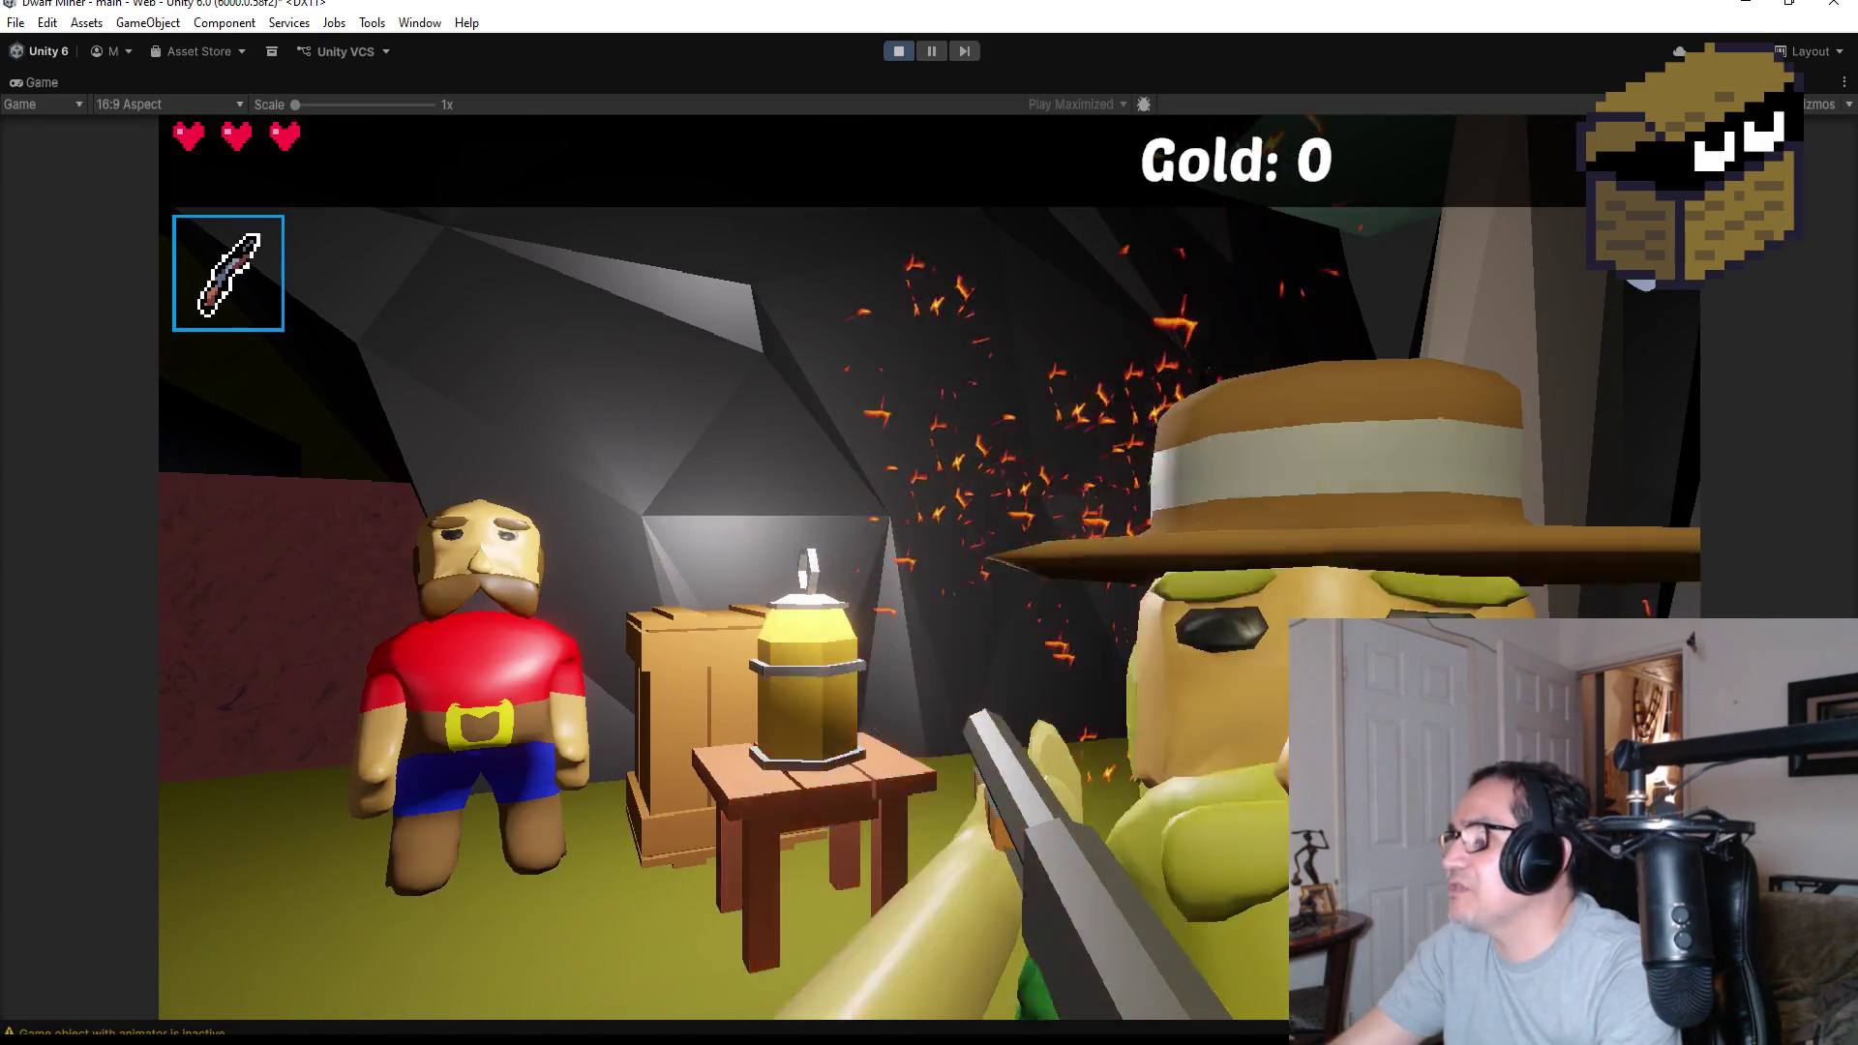
Mine the gold ore so Gold reaches 1, fire at the goblin, and walk down the corridor
key(w)
key(2)
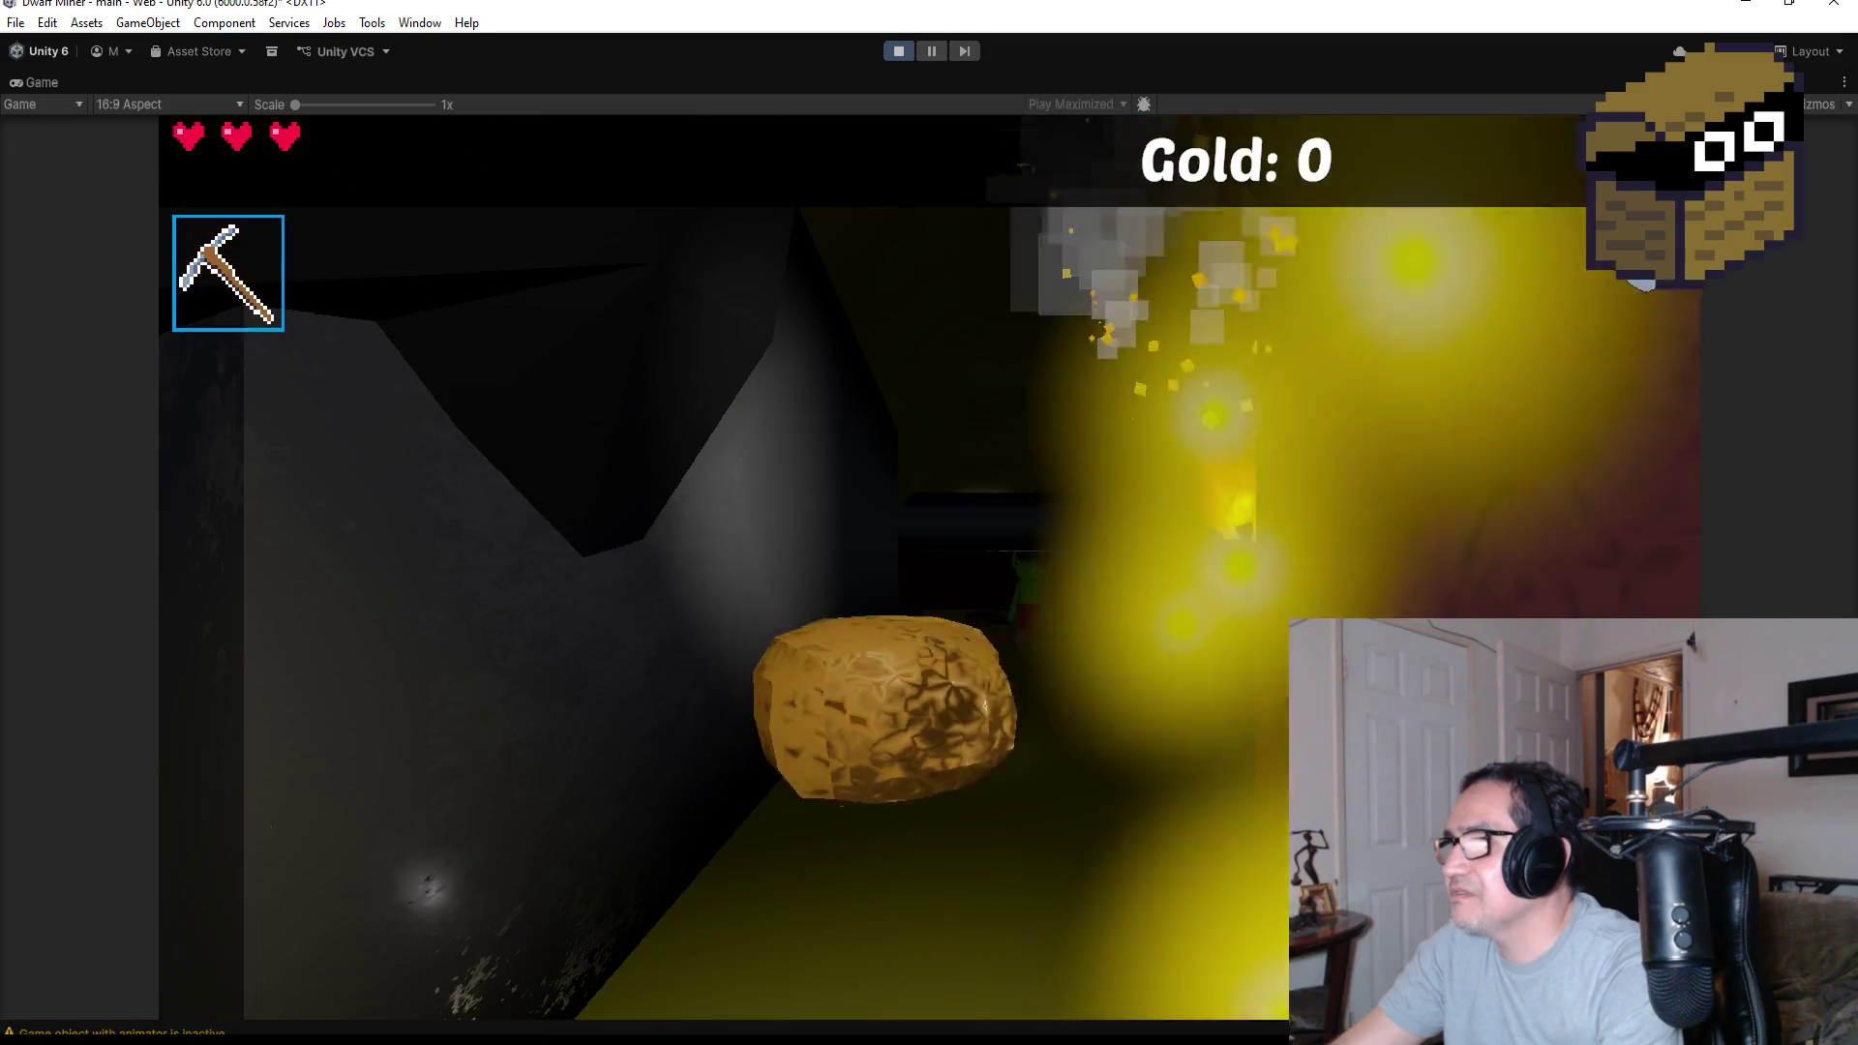
key(1)
click(930, 567)
click(930, 567)
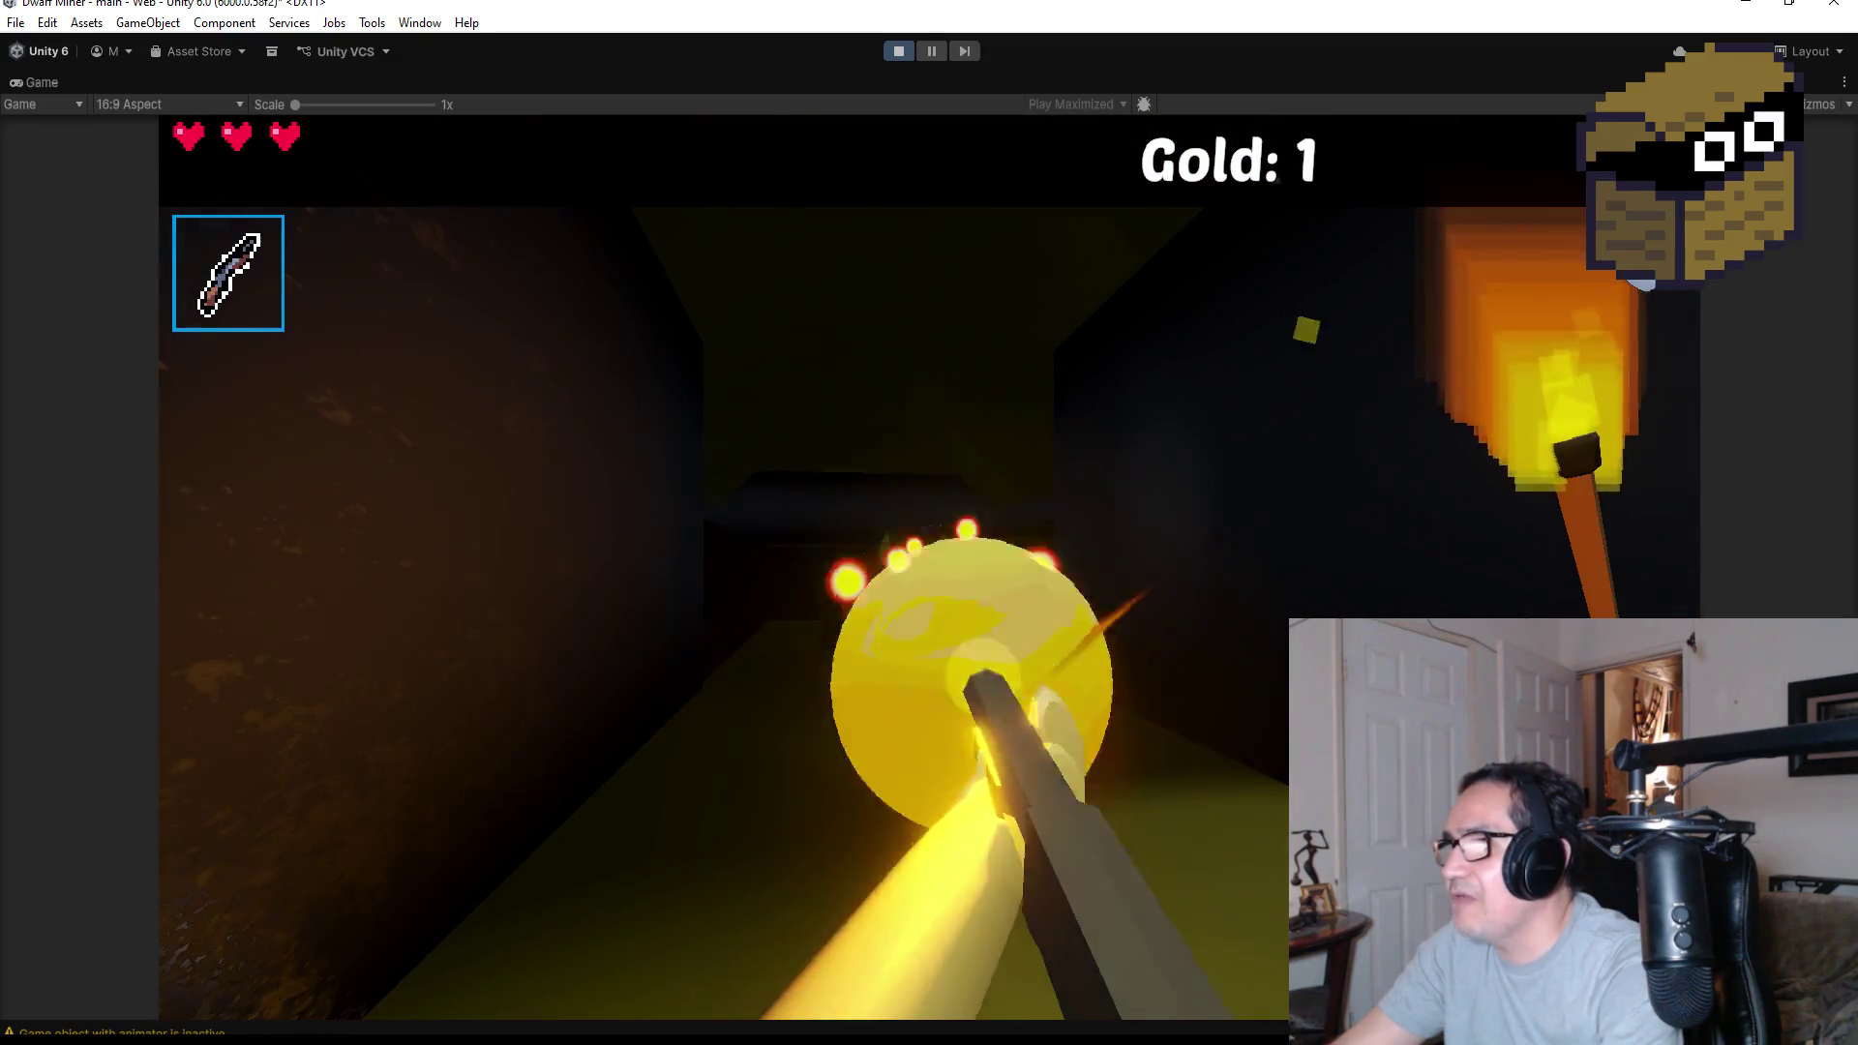
click(930, 567)
key(w)
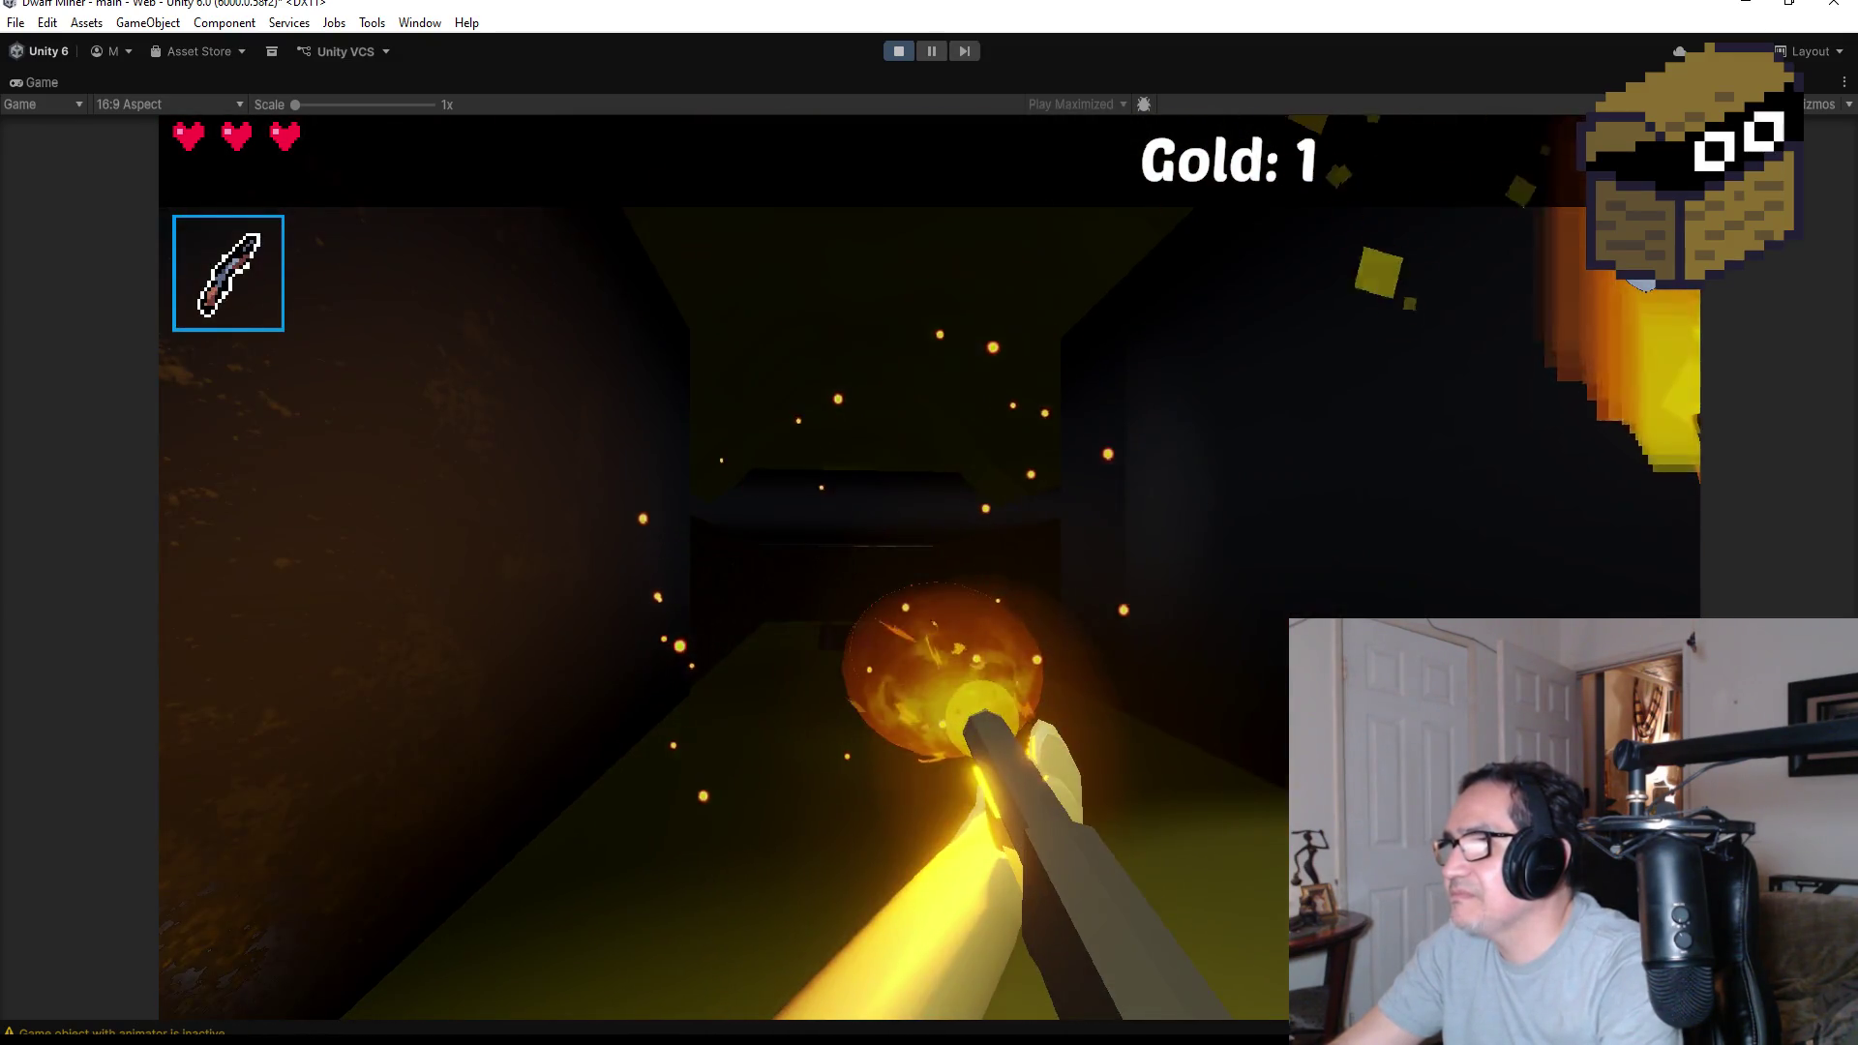
key(w)
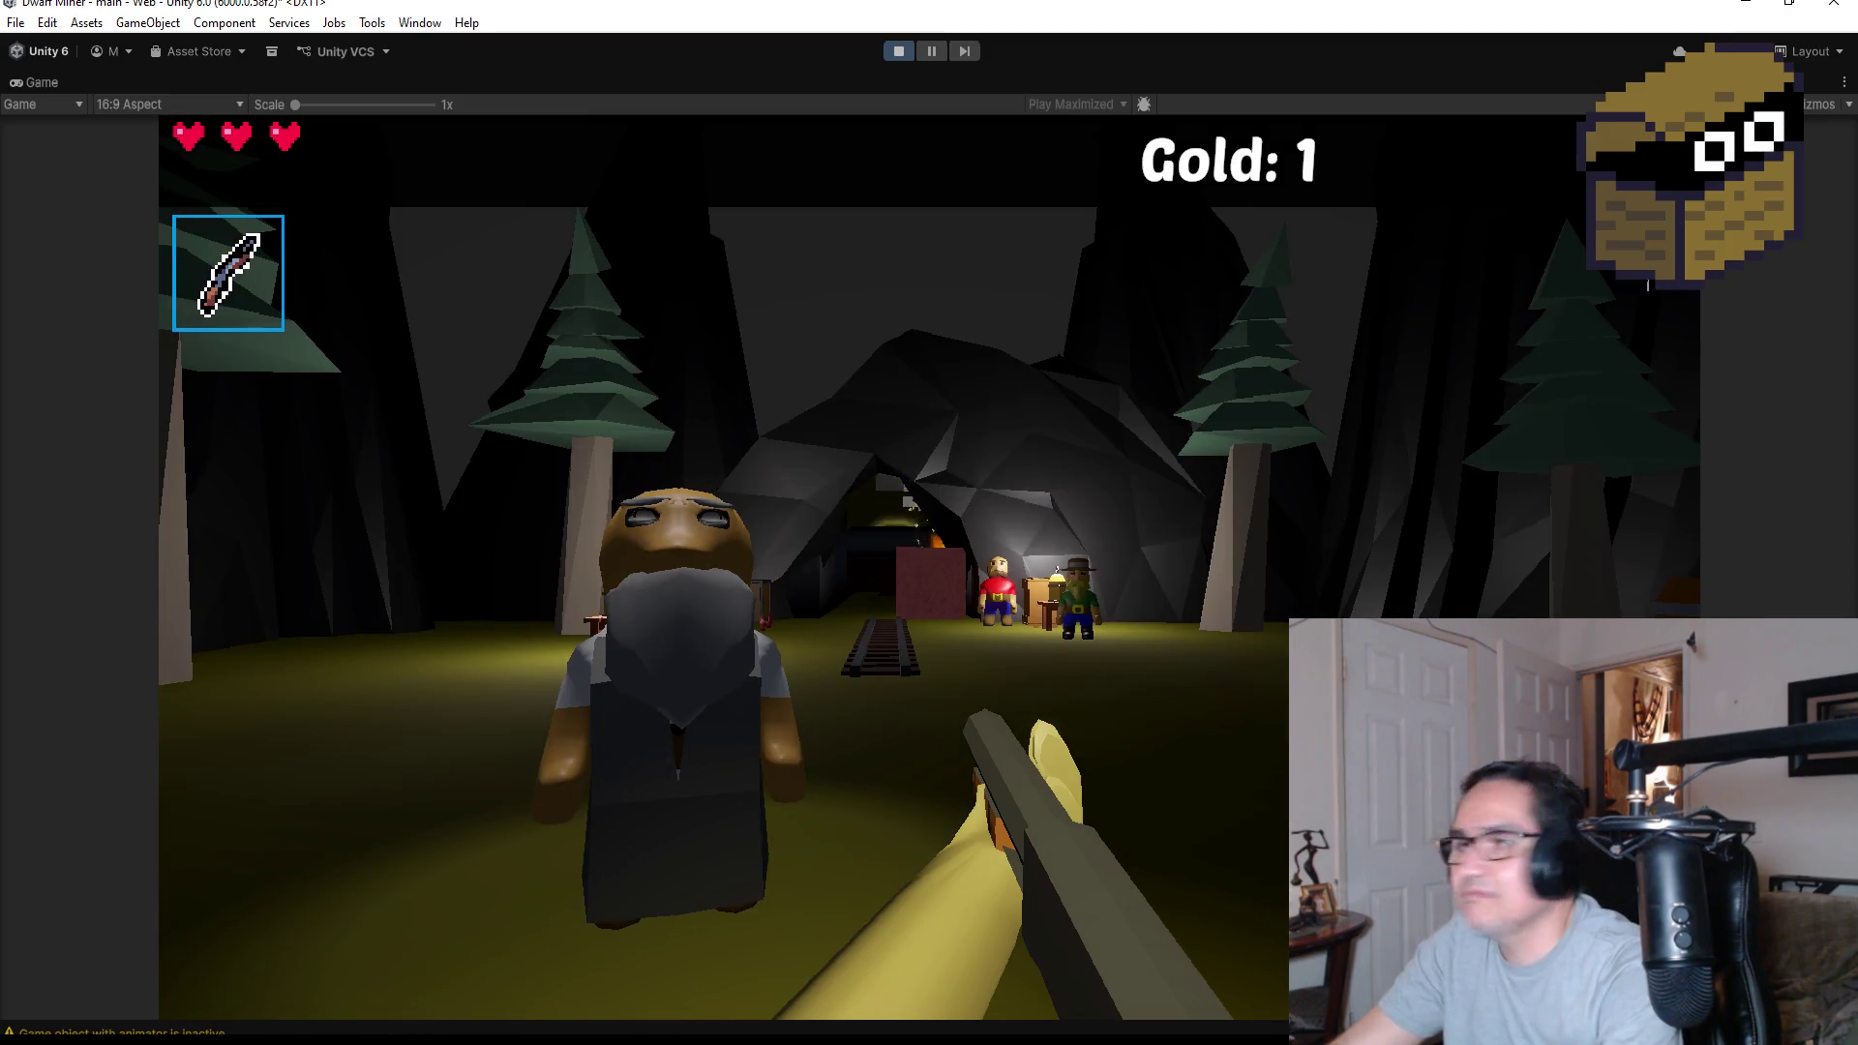
Walk back to Gus Port, close his dialog, and mine more gold so Gold reaches 2
key(w)
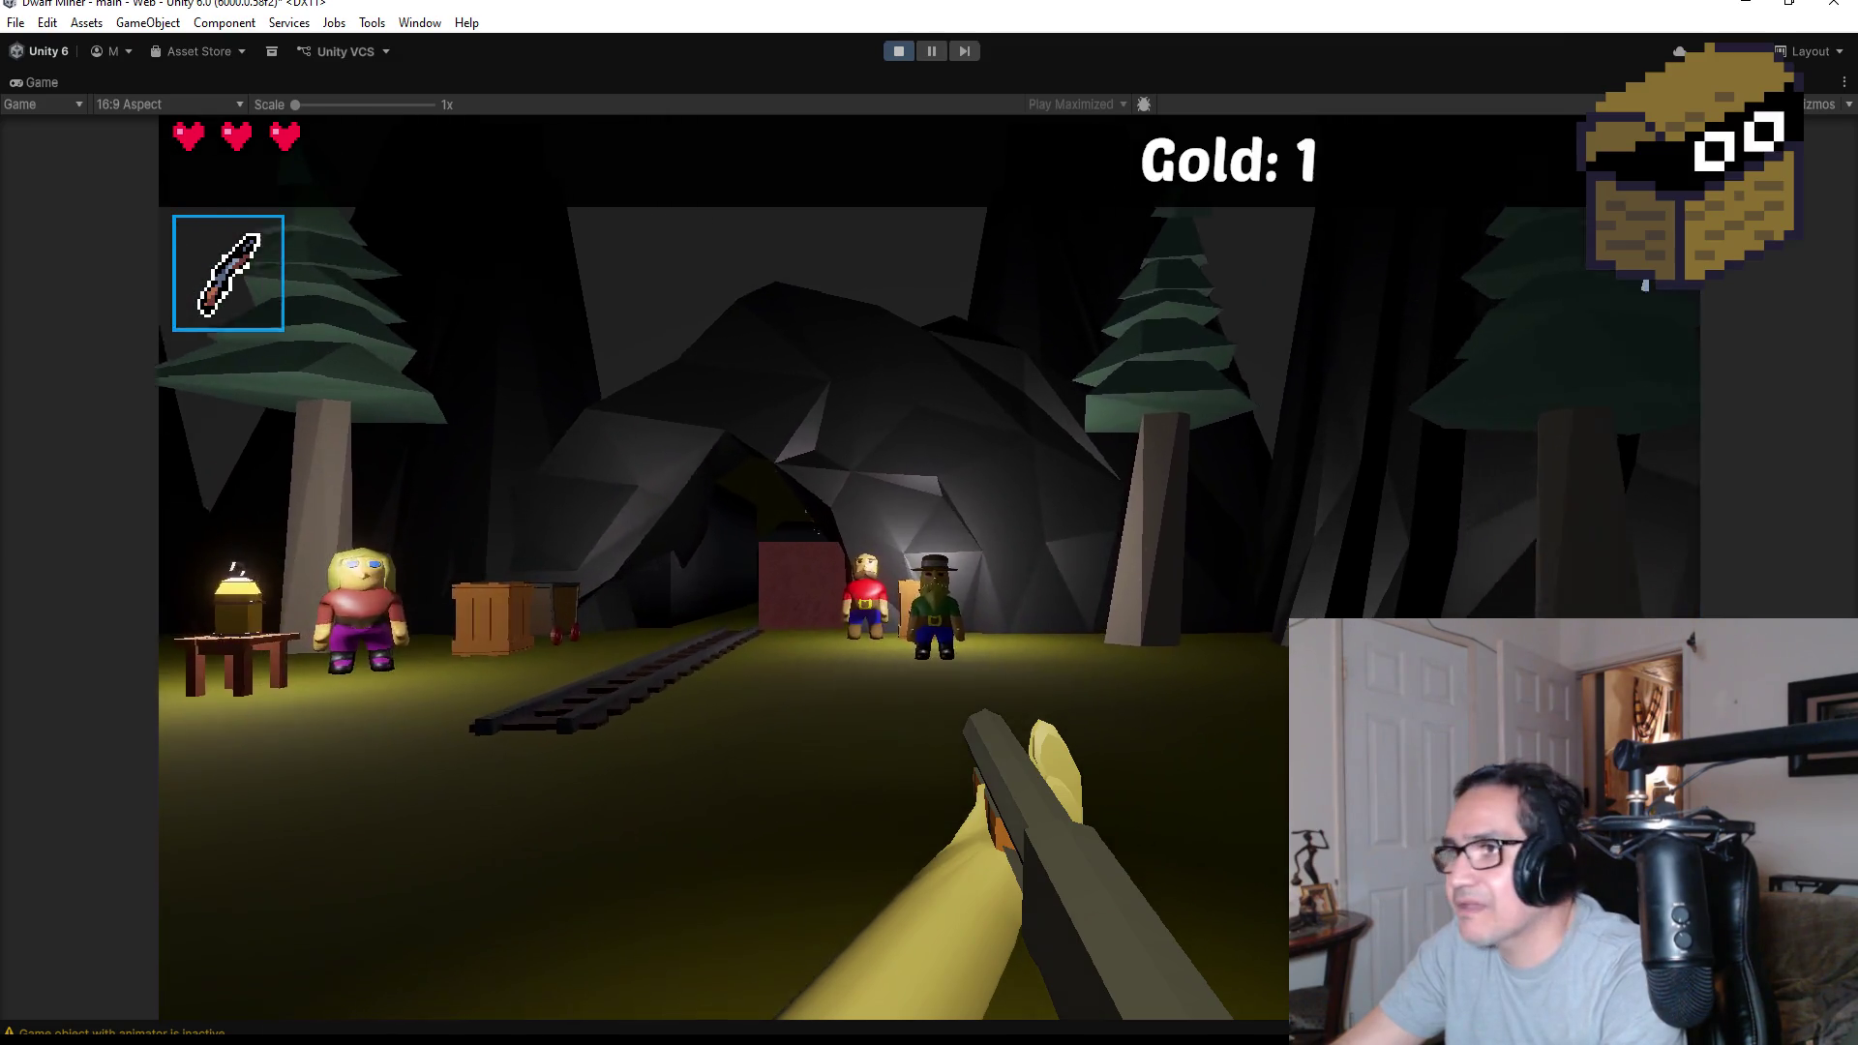
key(w)
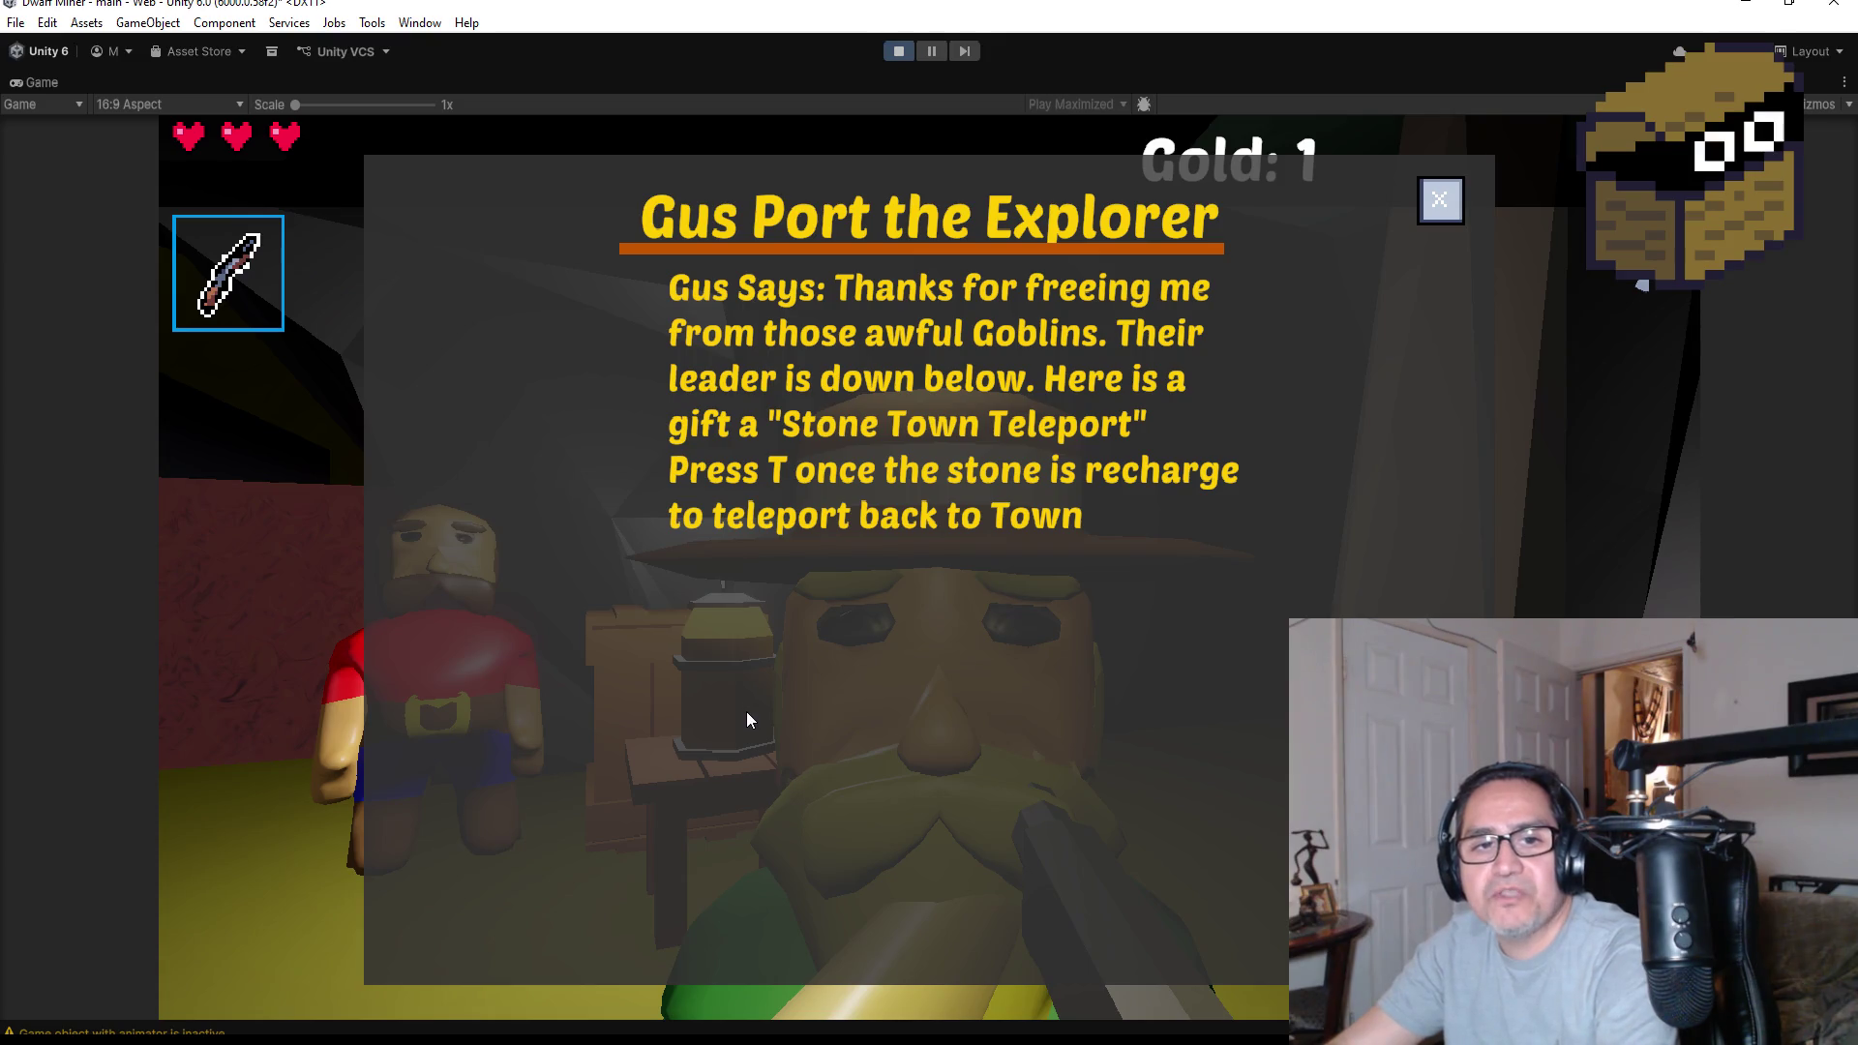
click(1439, 201)
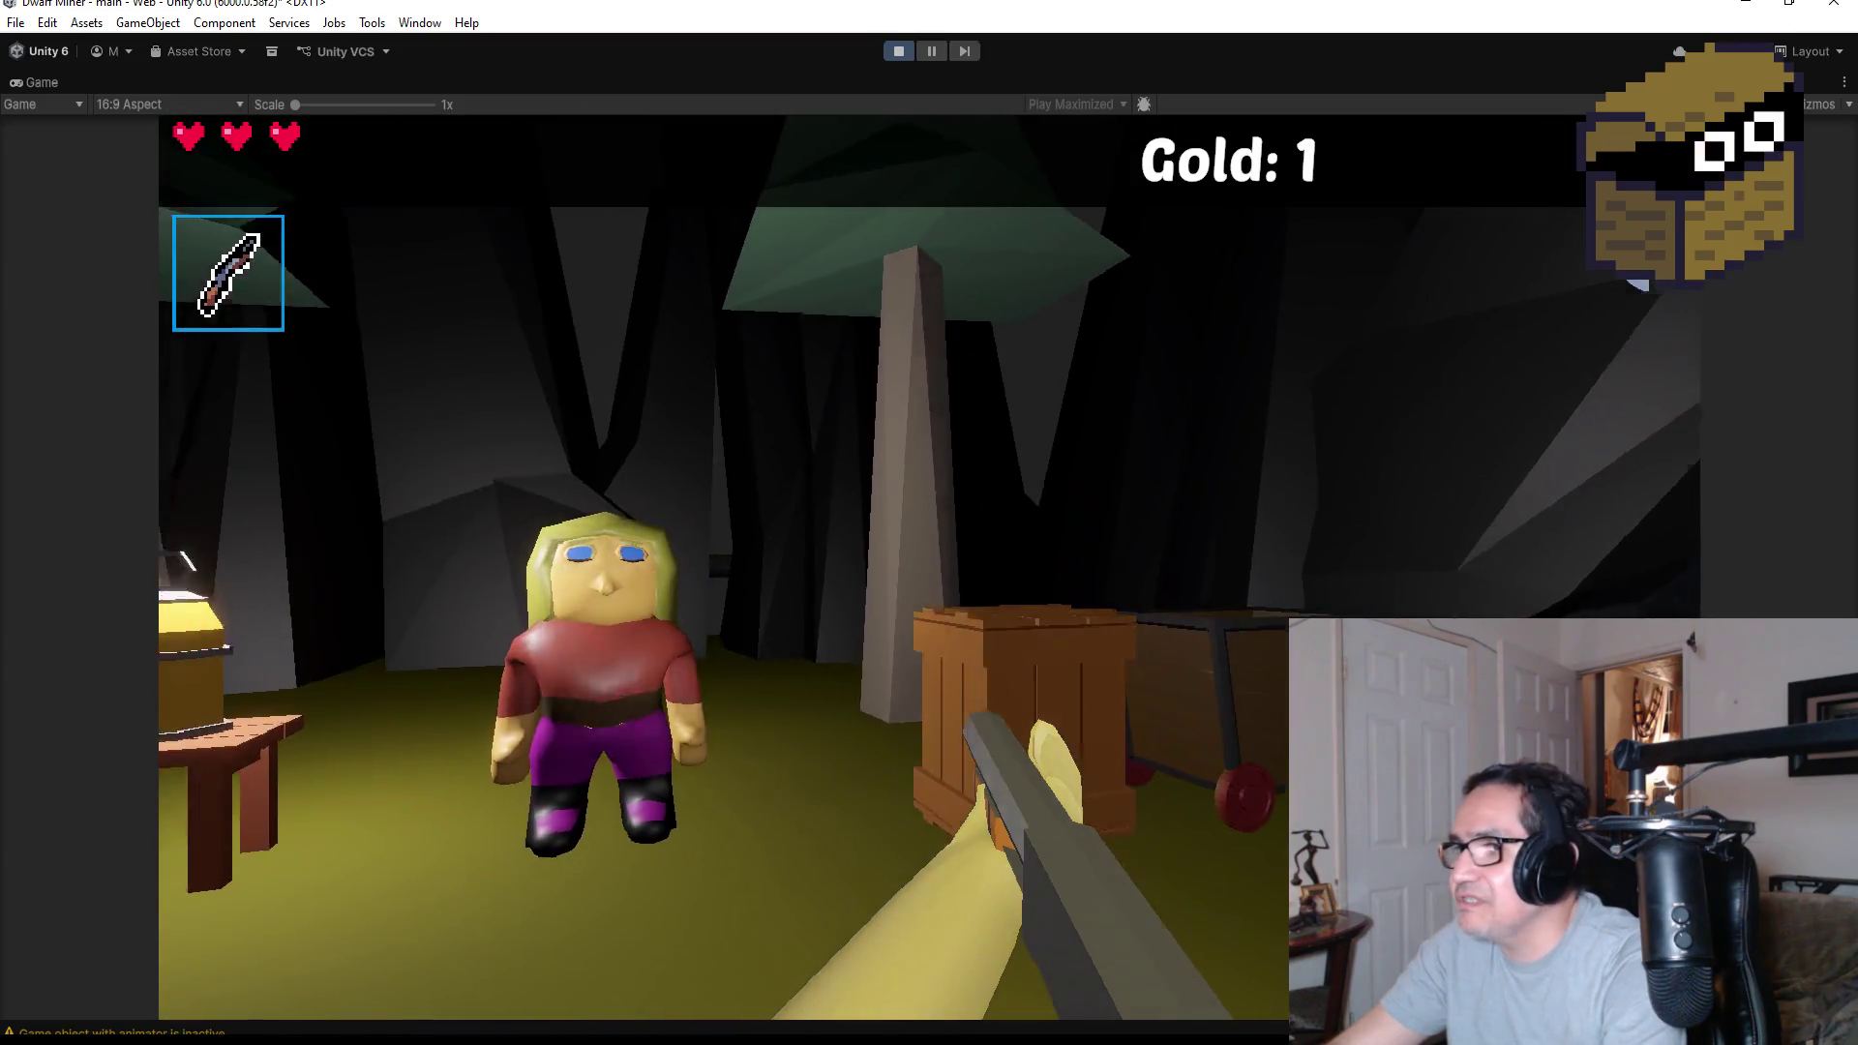
click(929, 568)
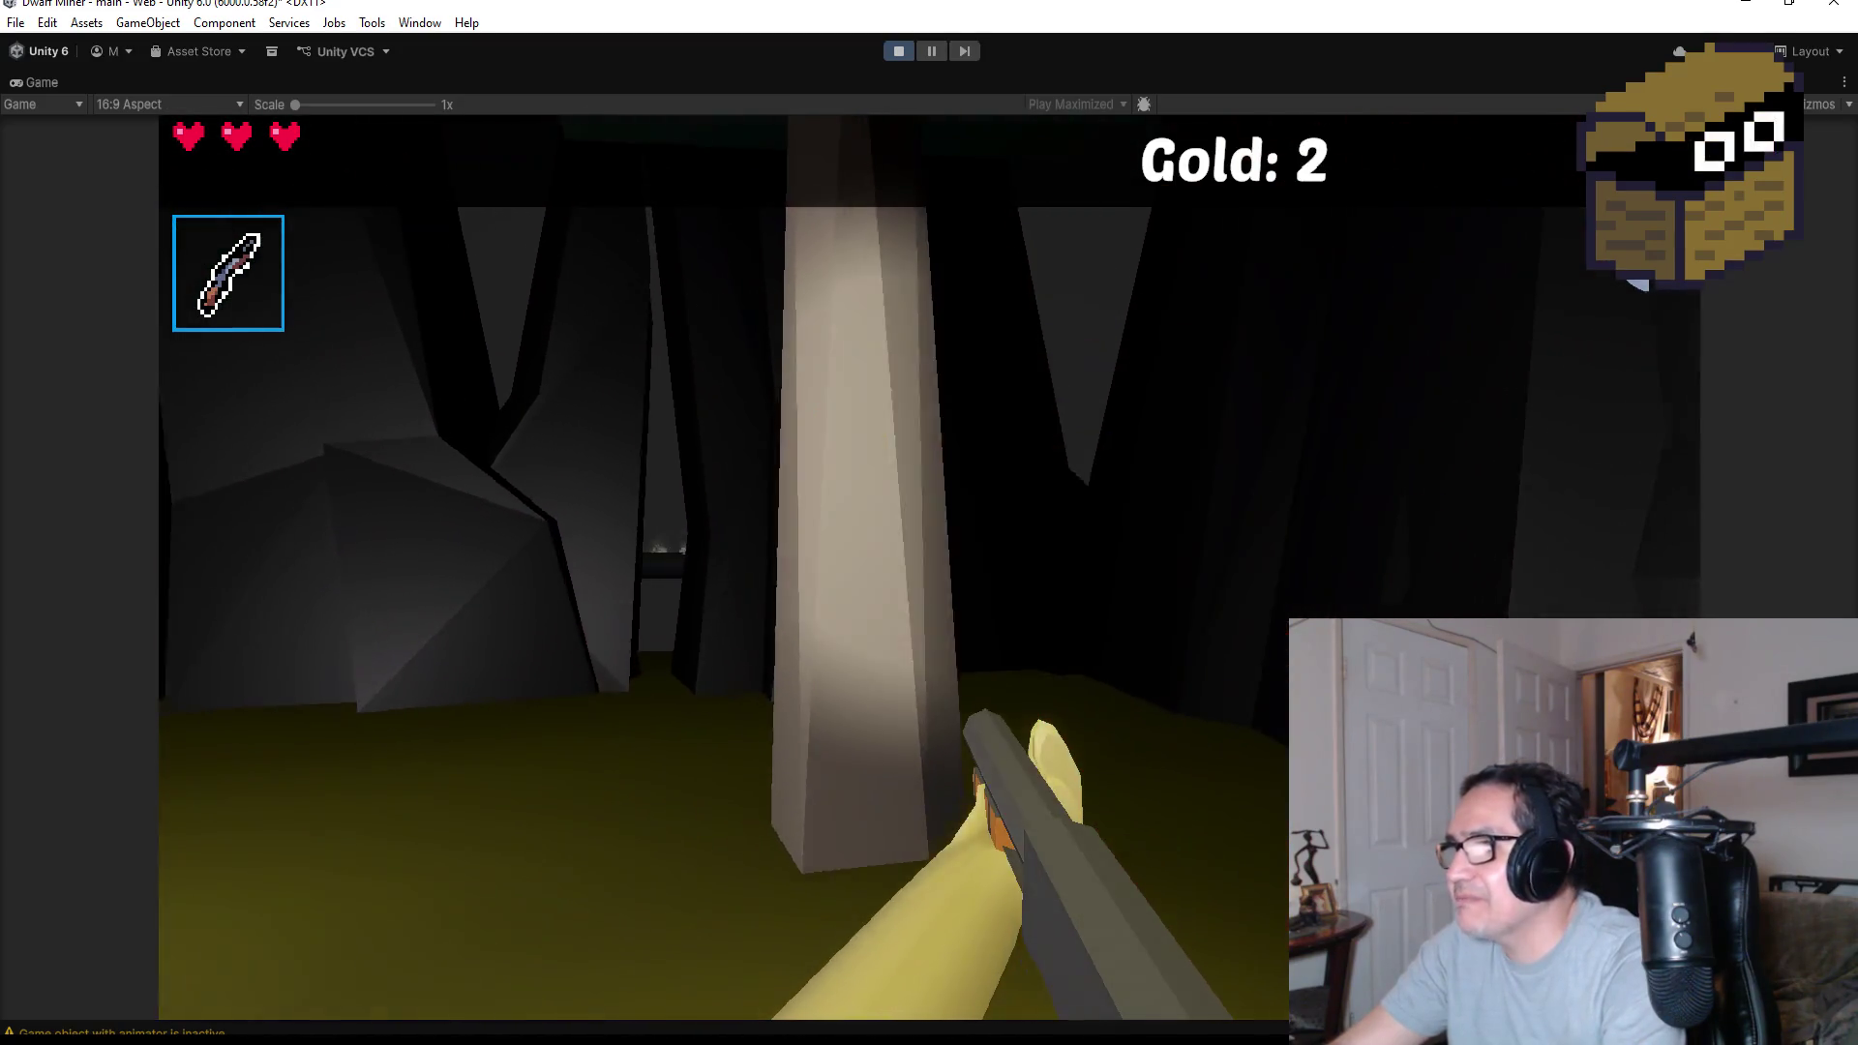
Walk into the dark tunnel, open the settings panel, then exit Play mode
key(w)
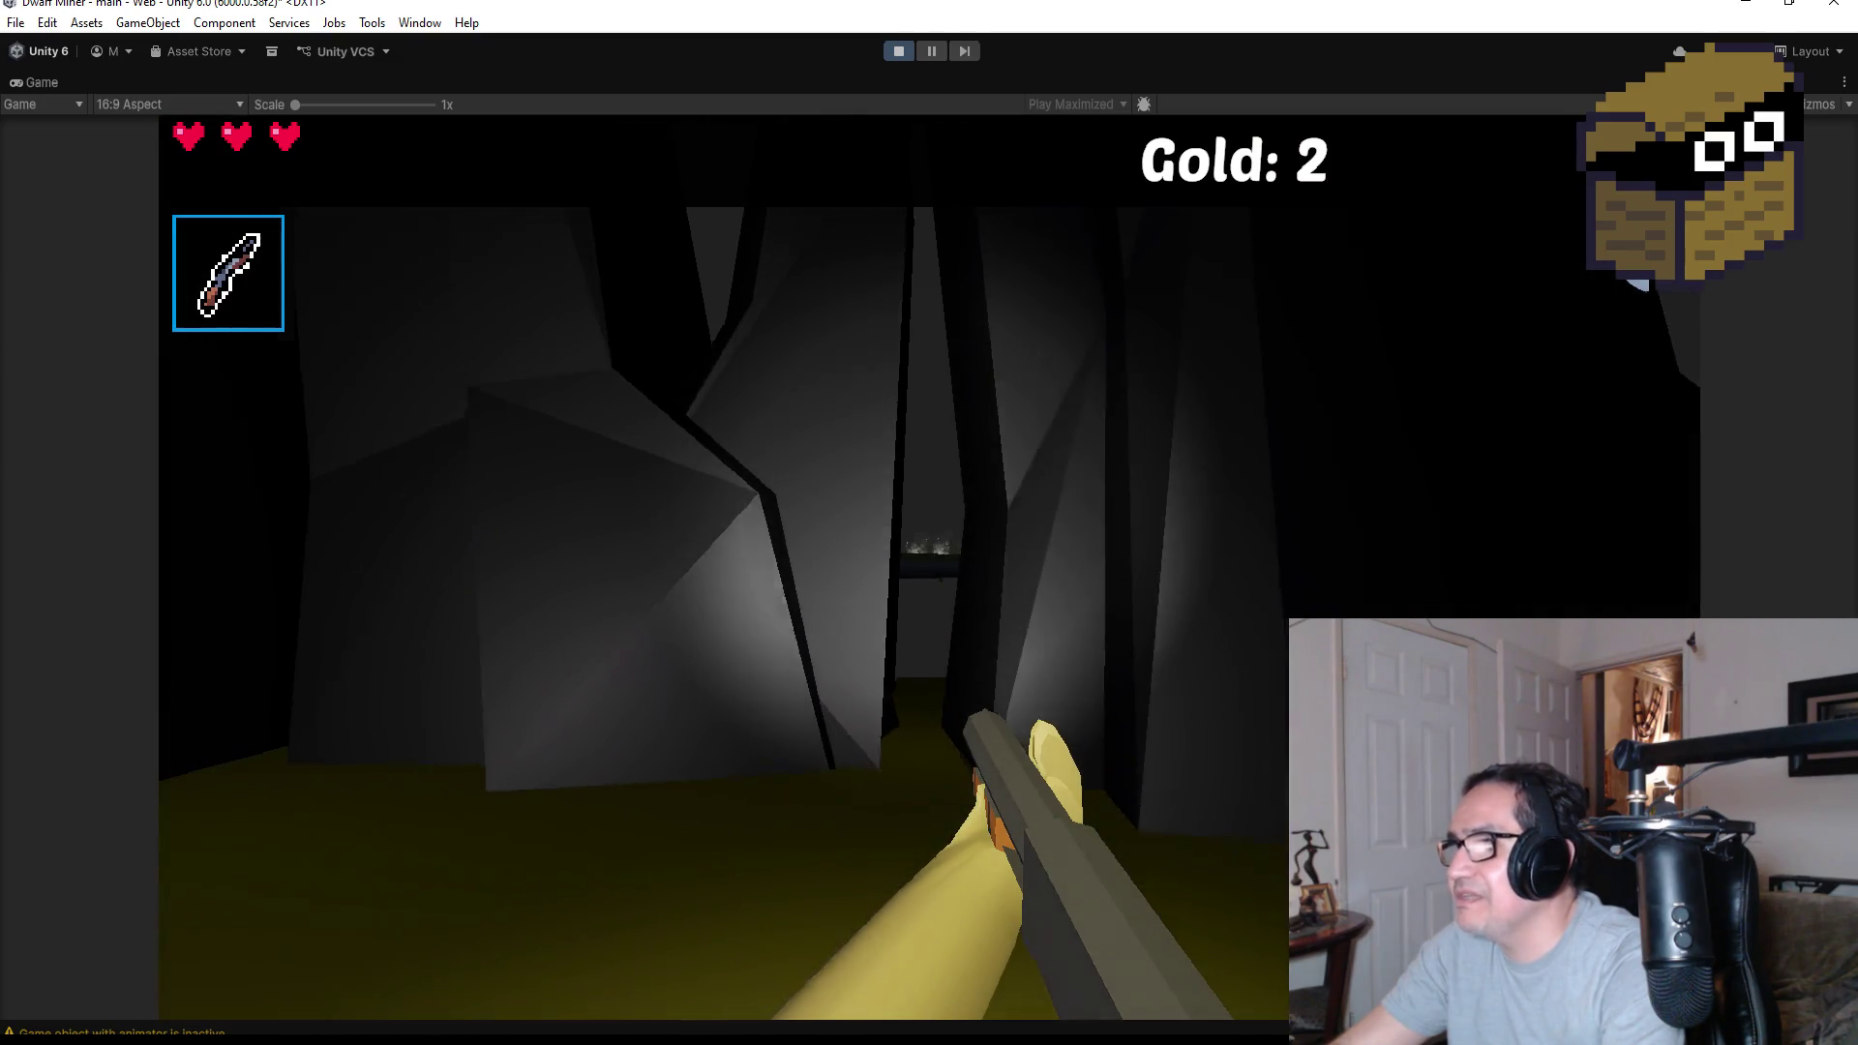
key(Escape)
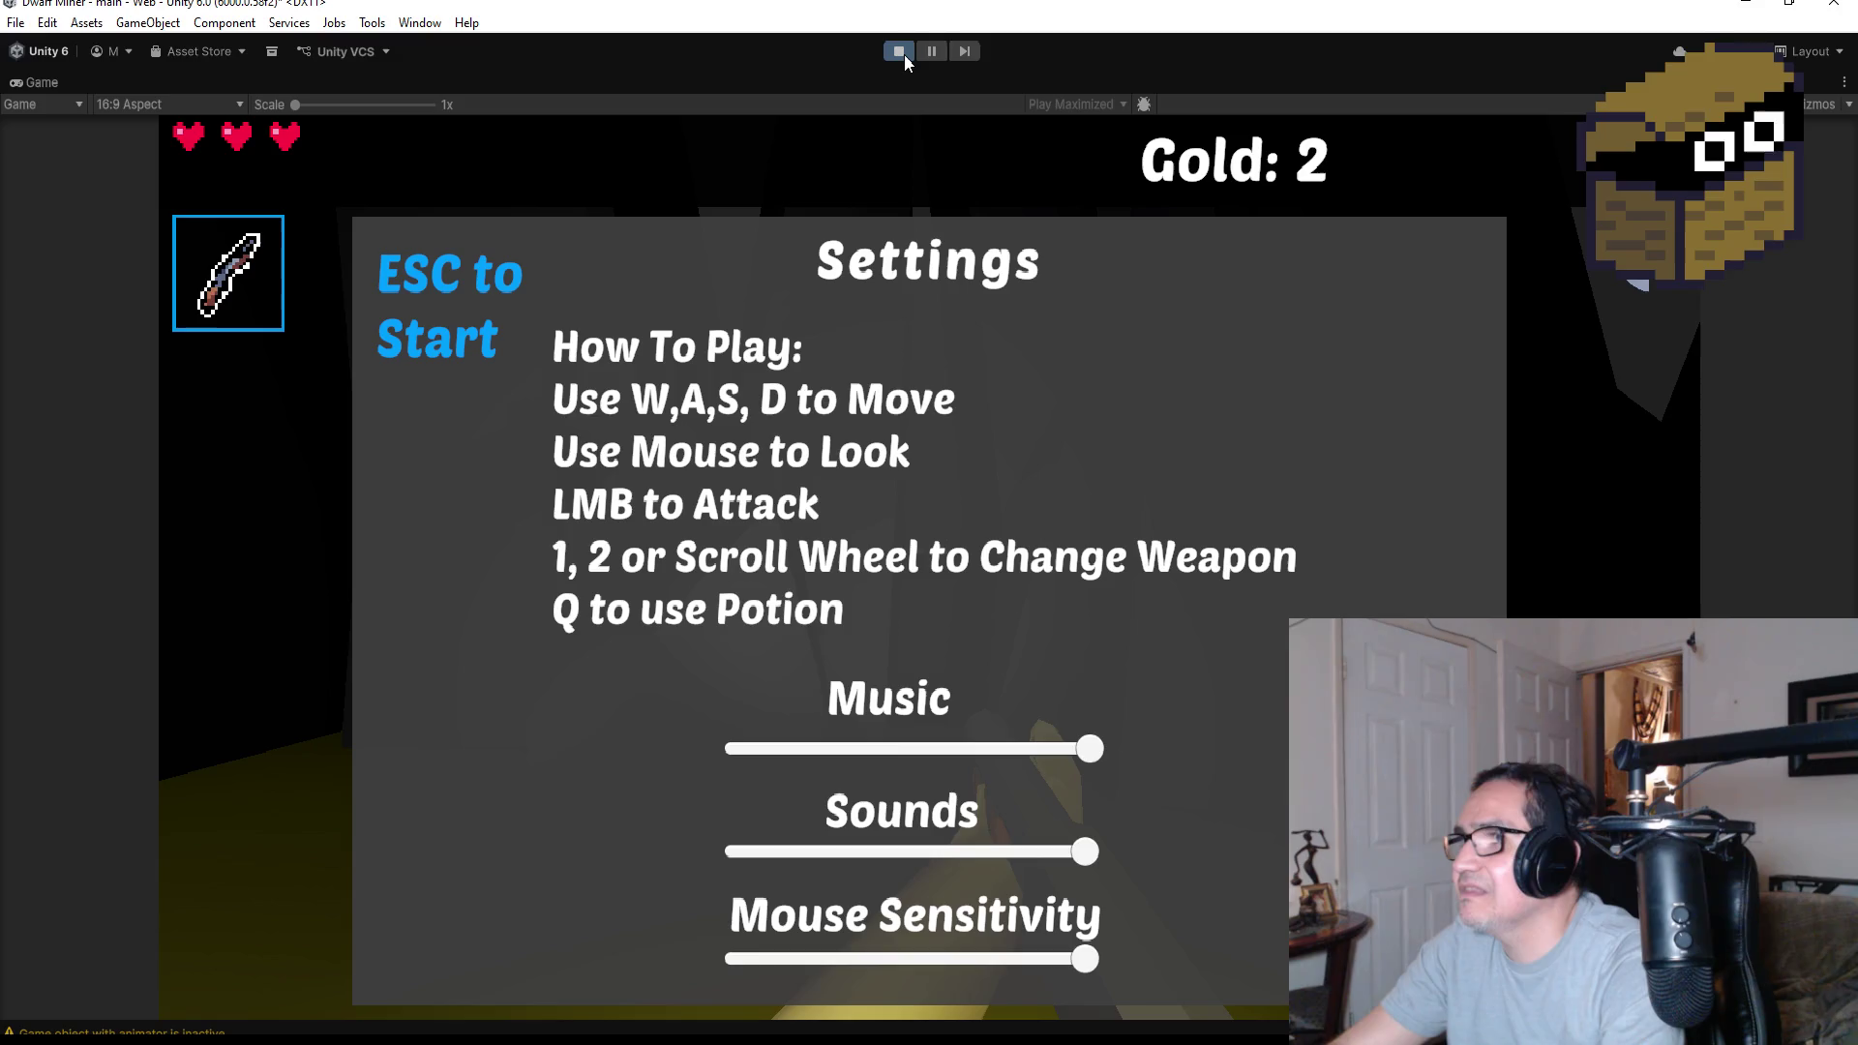
click(904, 54)
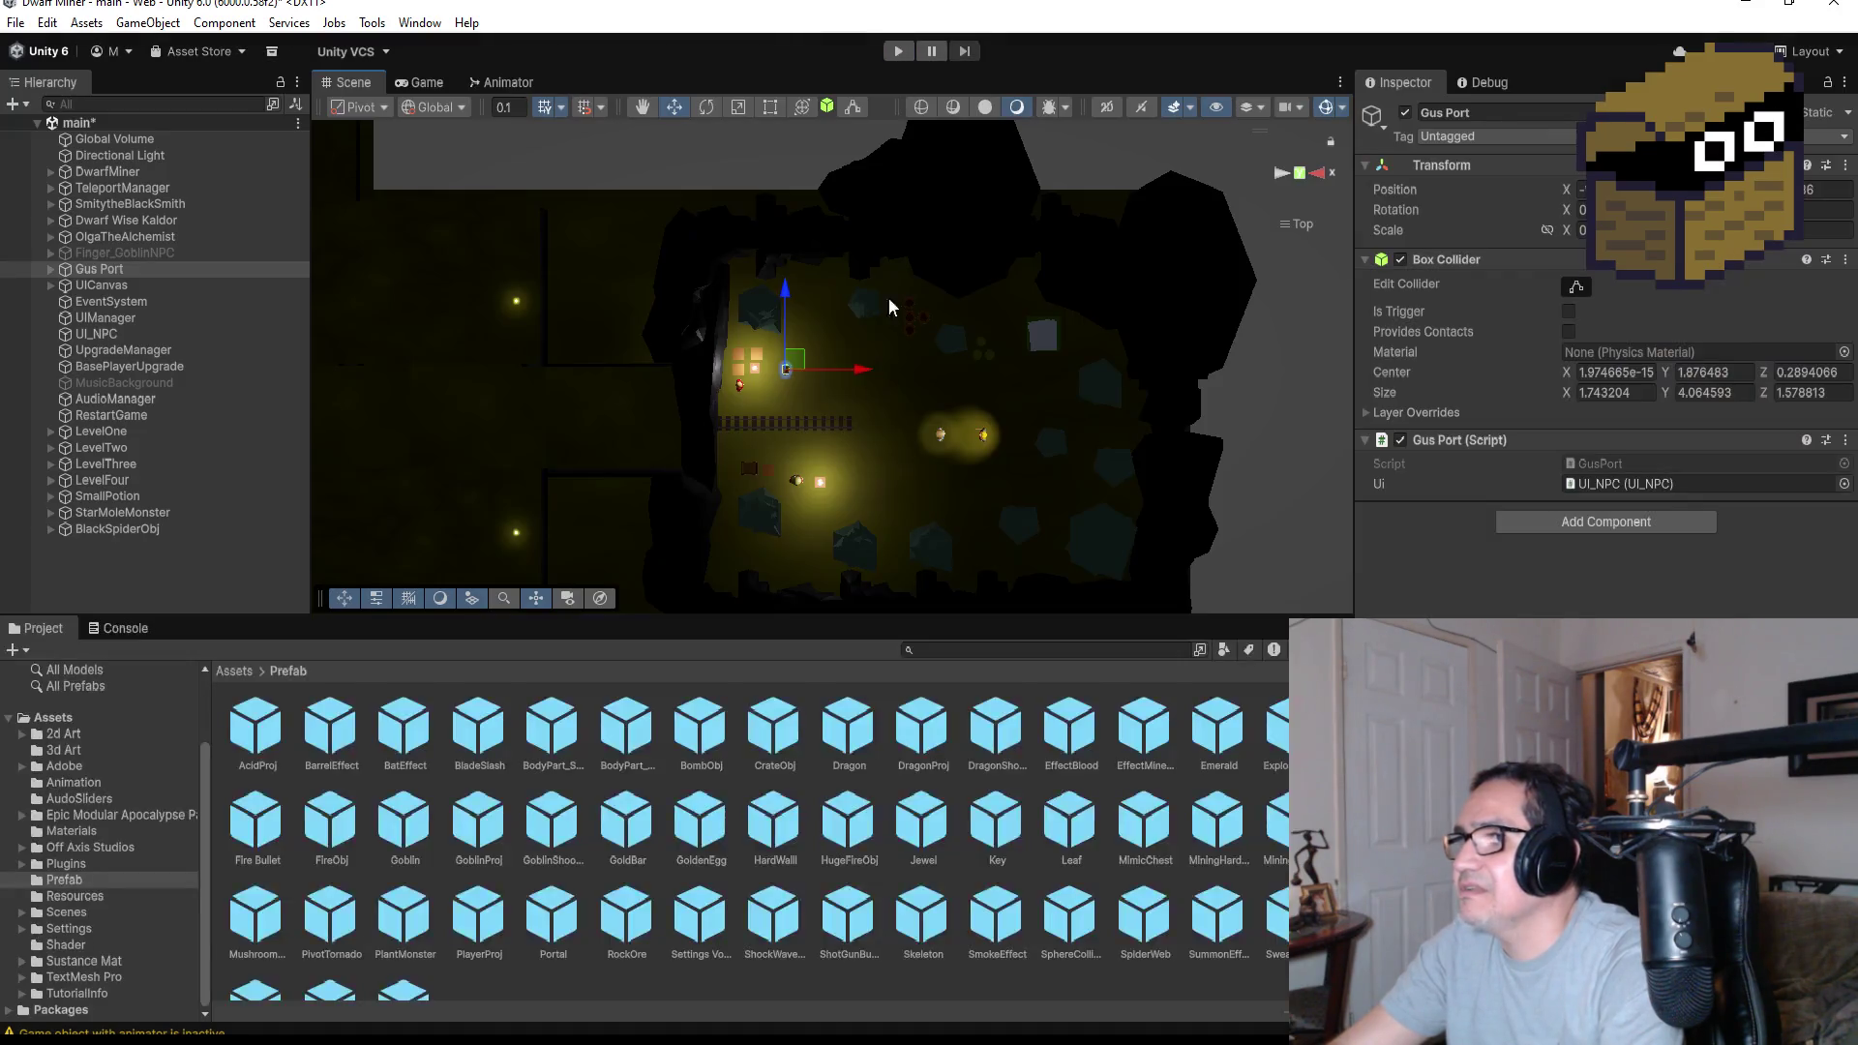
Select the large canyon rock and move it slightly left along X
scroll(778, 487, down, 2)
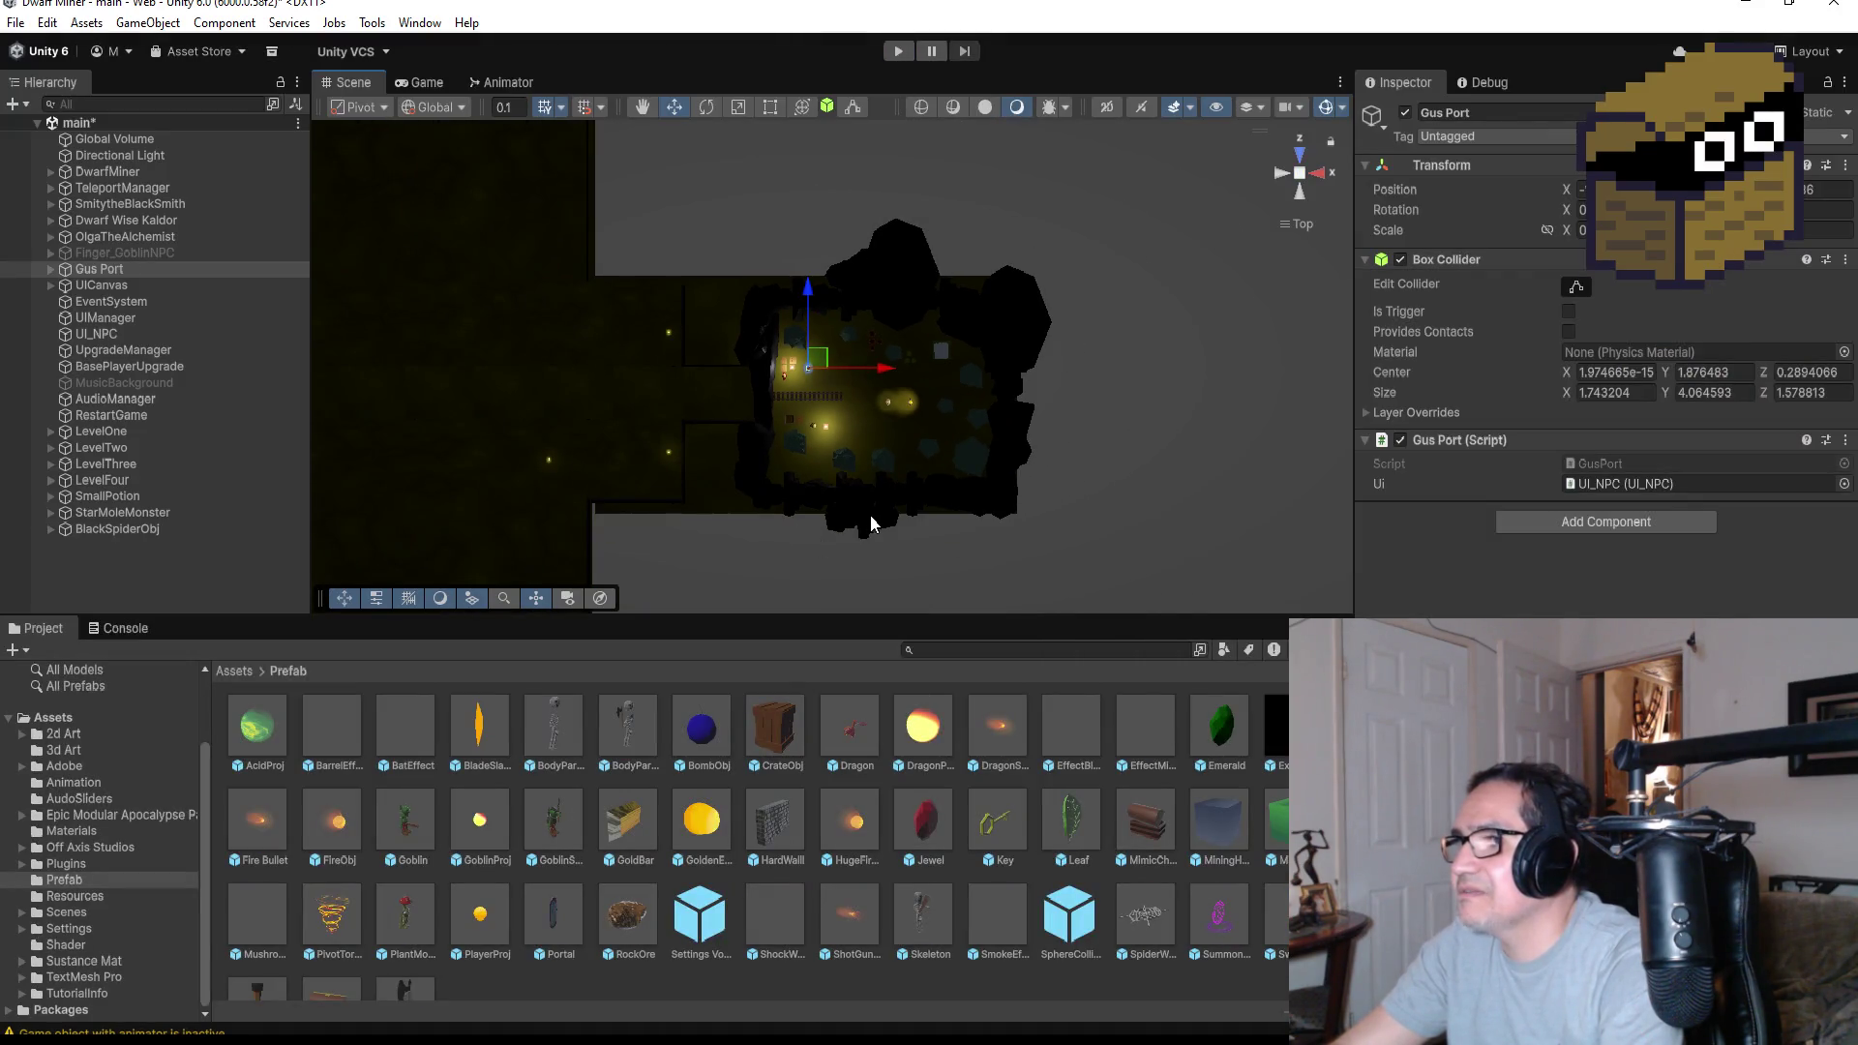
click(869, 515)
drag(931, 520, 895, 528)
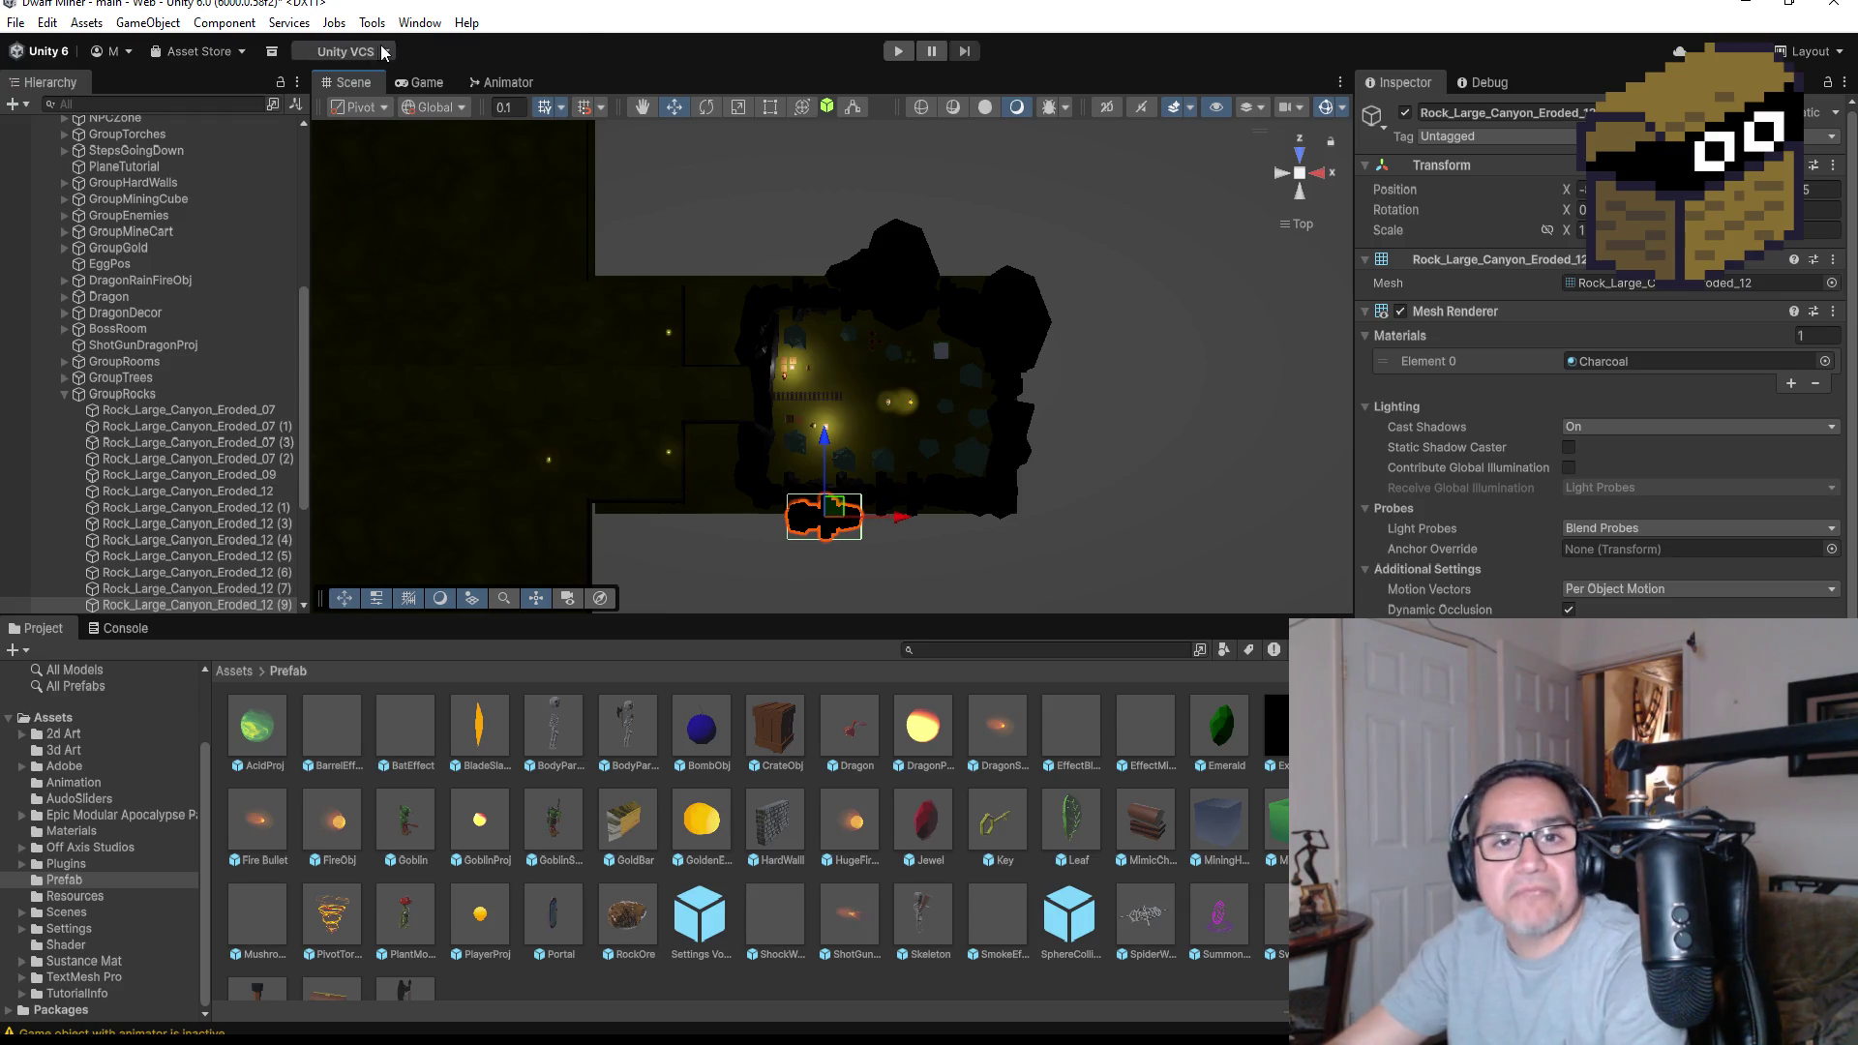
Save the scene with File > Save, then collapse GroupRocks and LevelOne
click(16, 22)
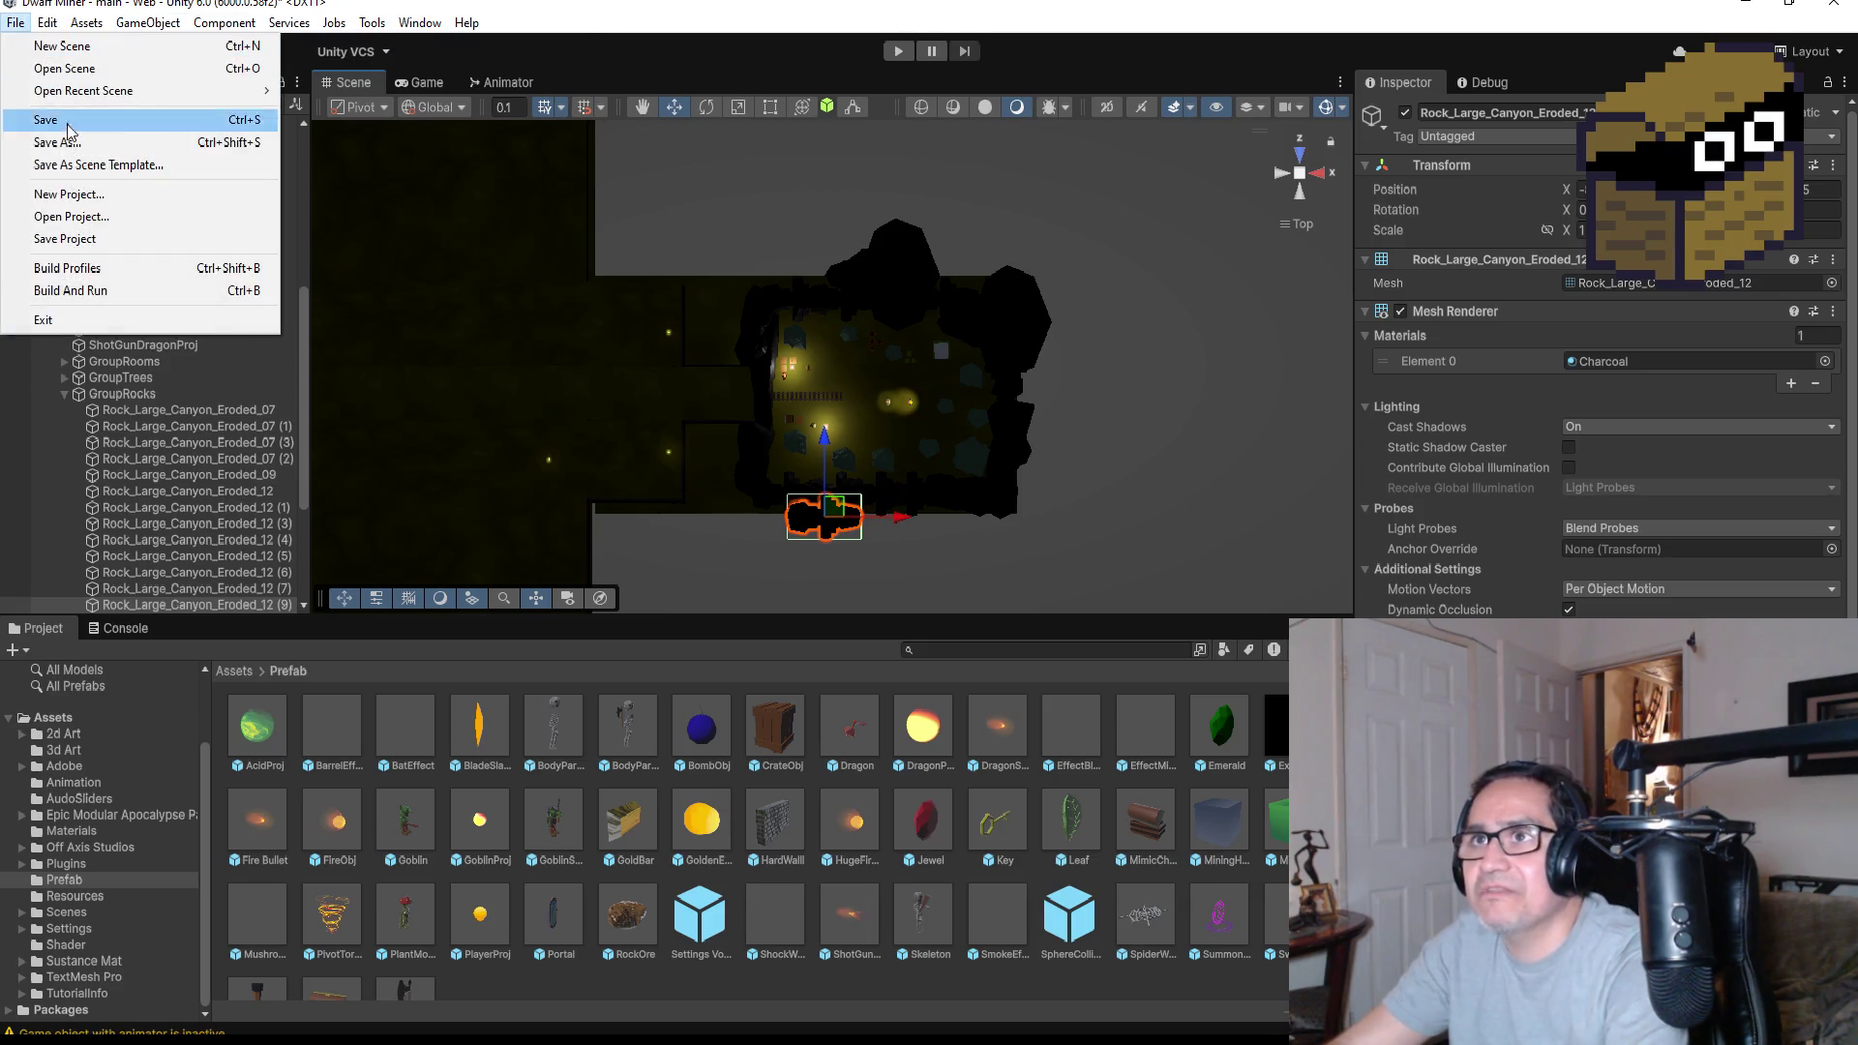
click(70, 122)
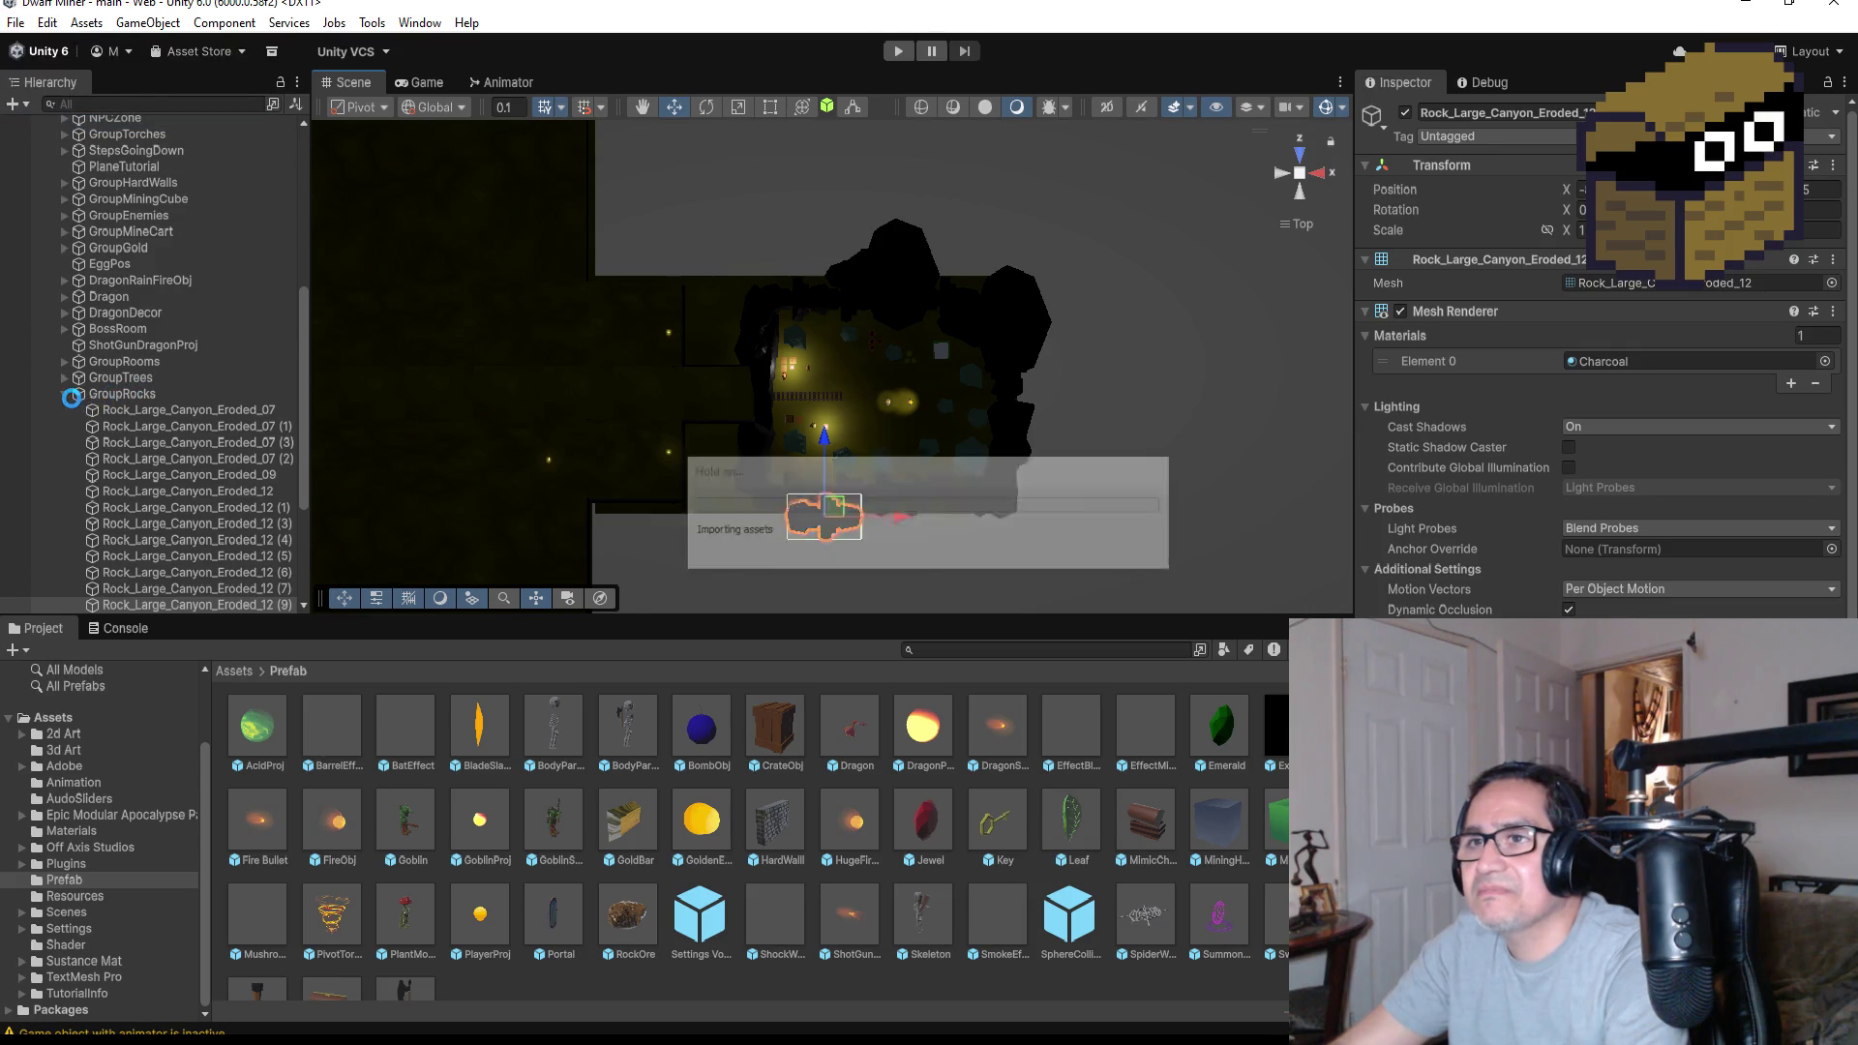
click(65, 394)
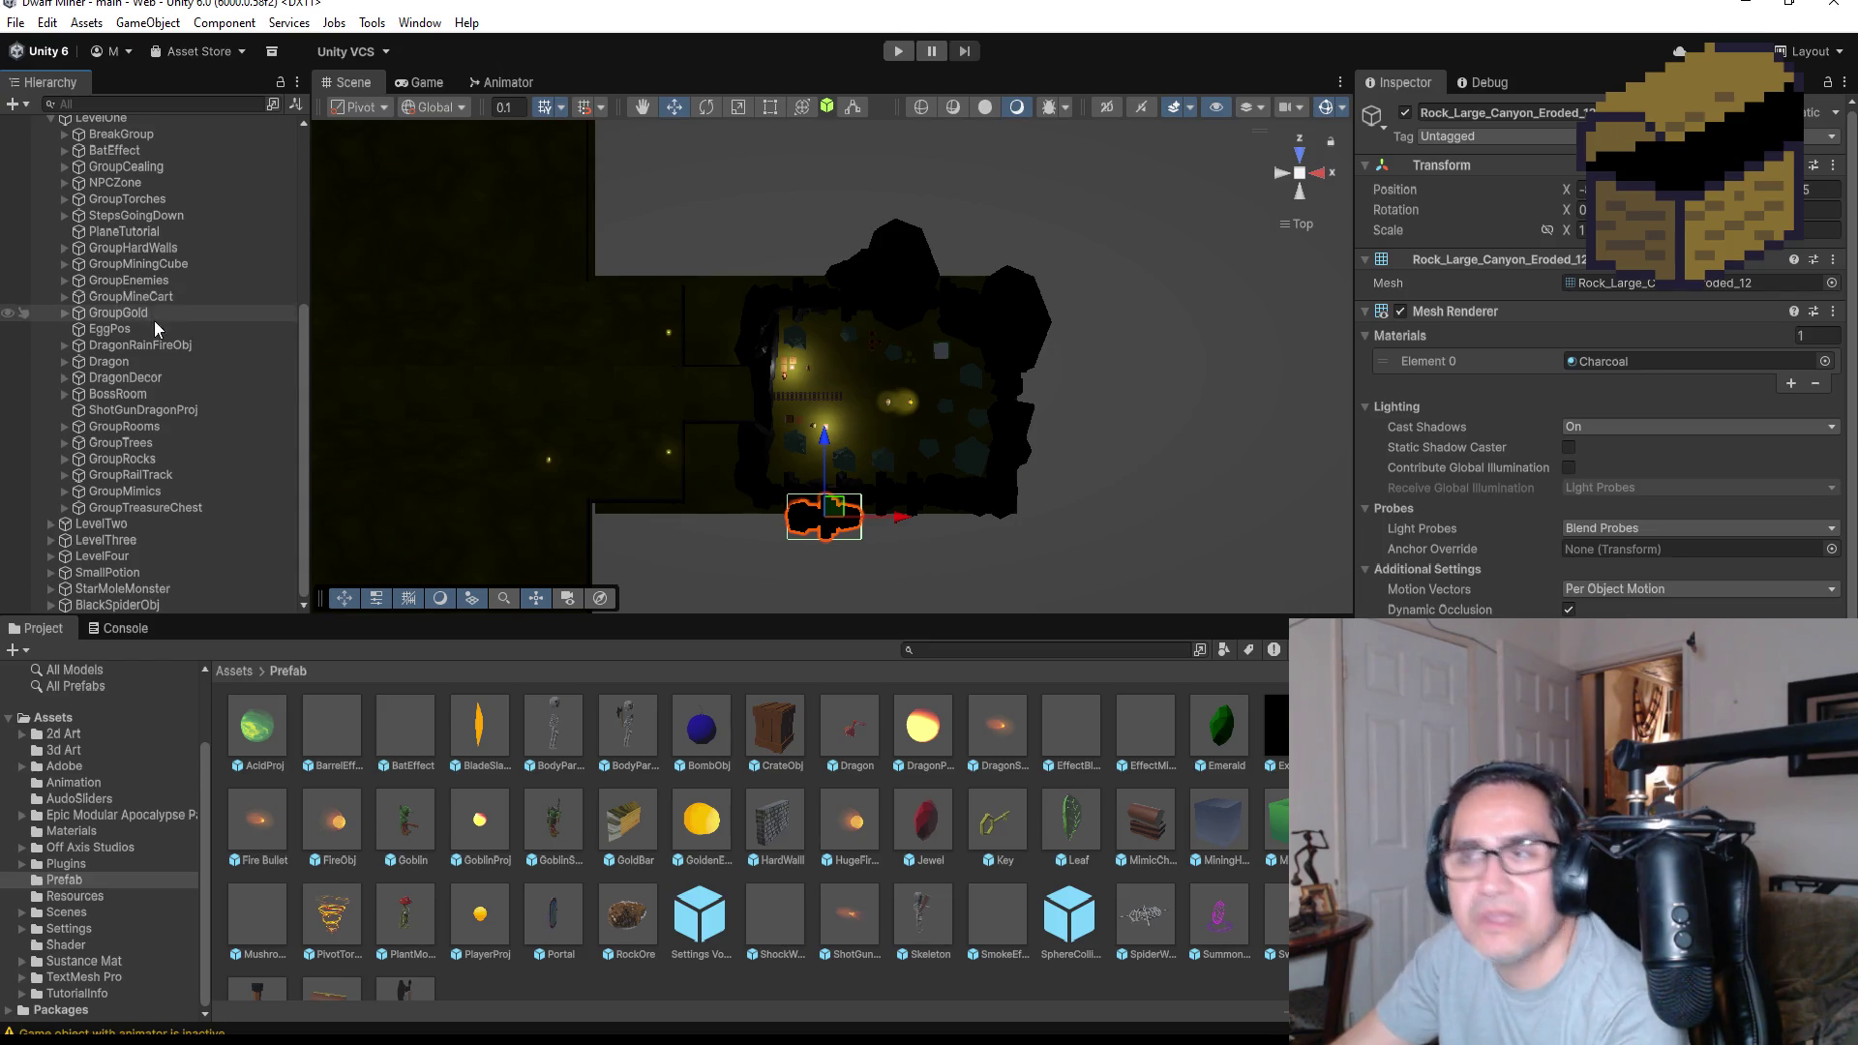
scroll(153, 322, up, 5)
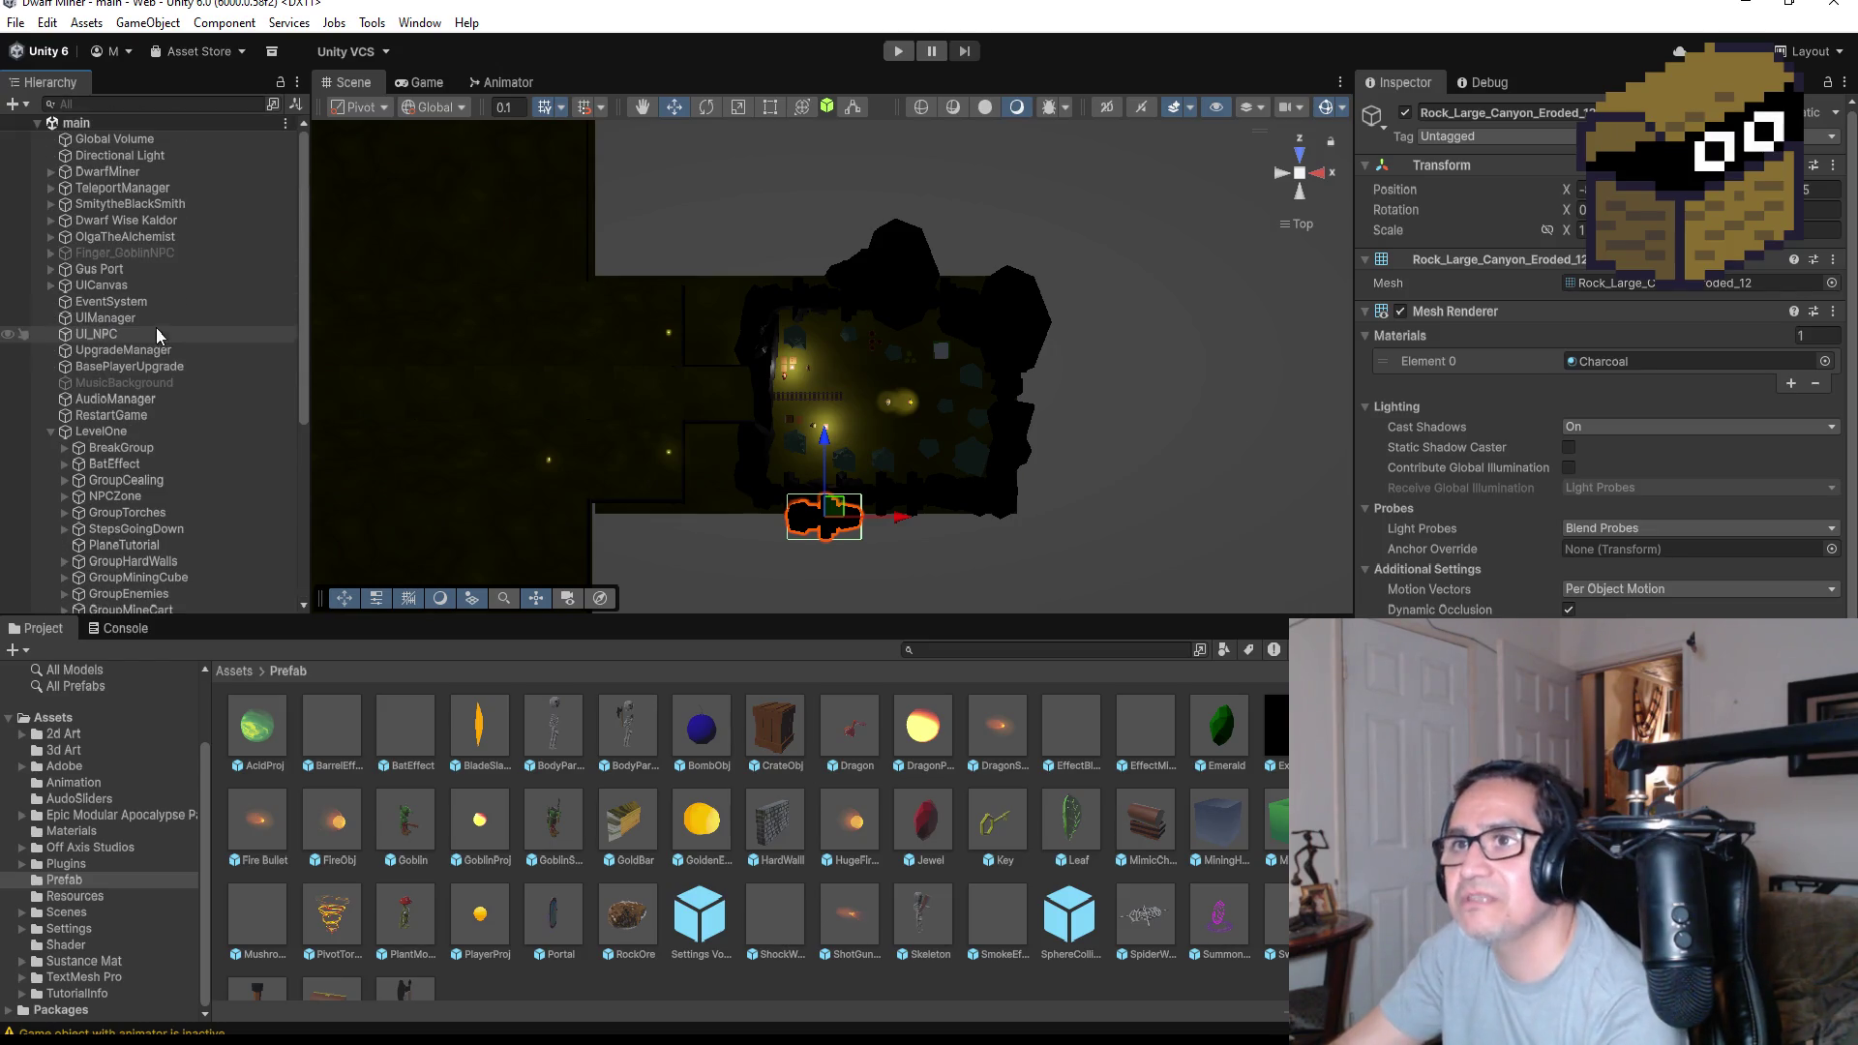
click(46, 433)
Select Gus Port, save the scene, and tick Gus Port's active checkbox again
click(109, 271)
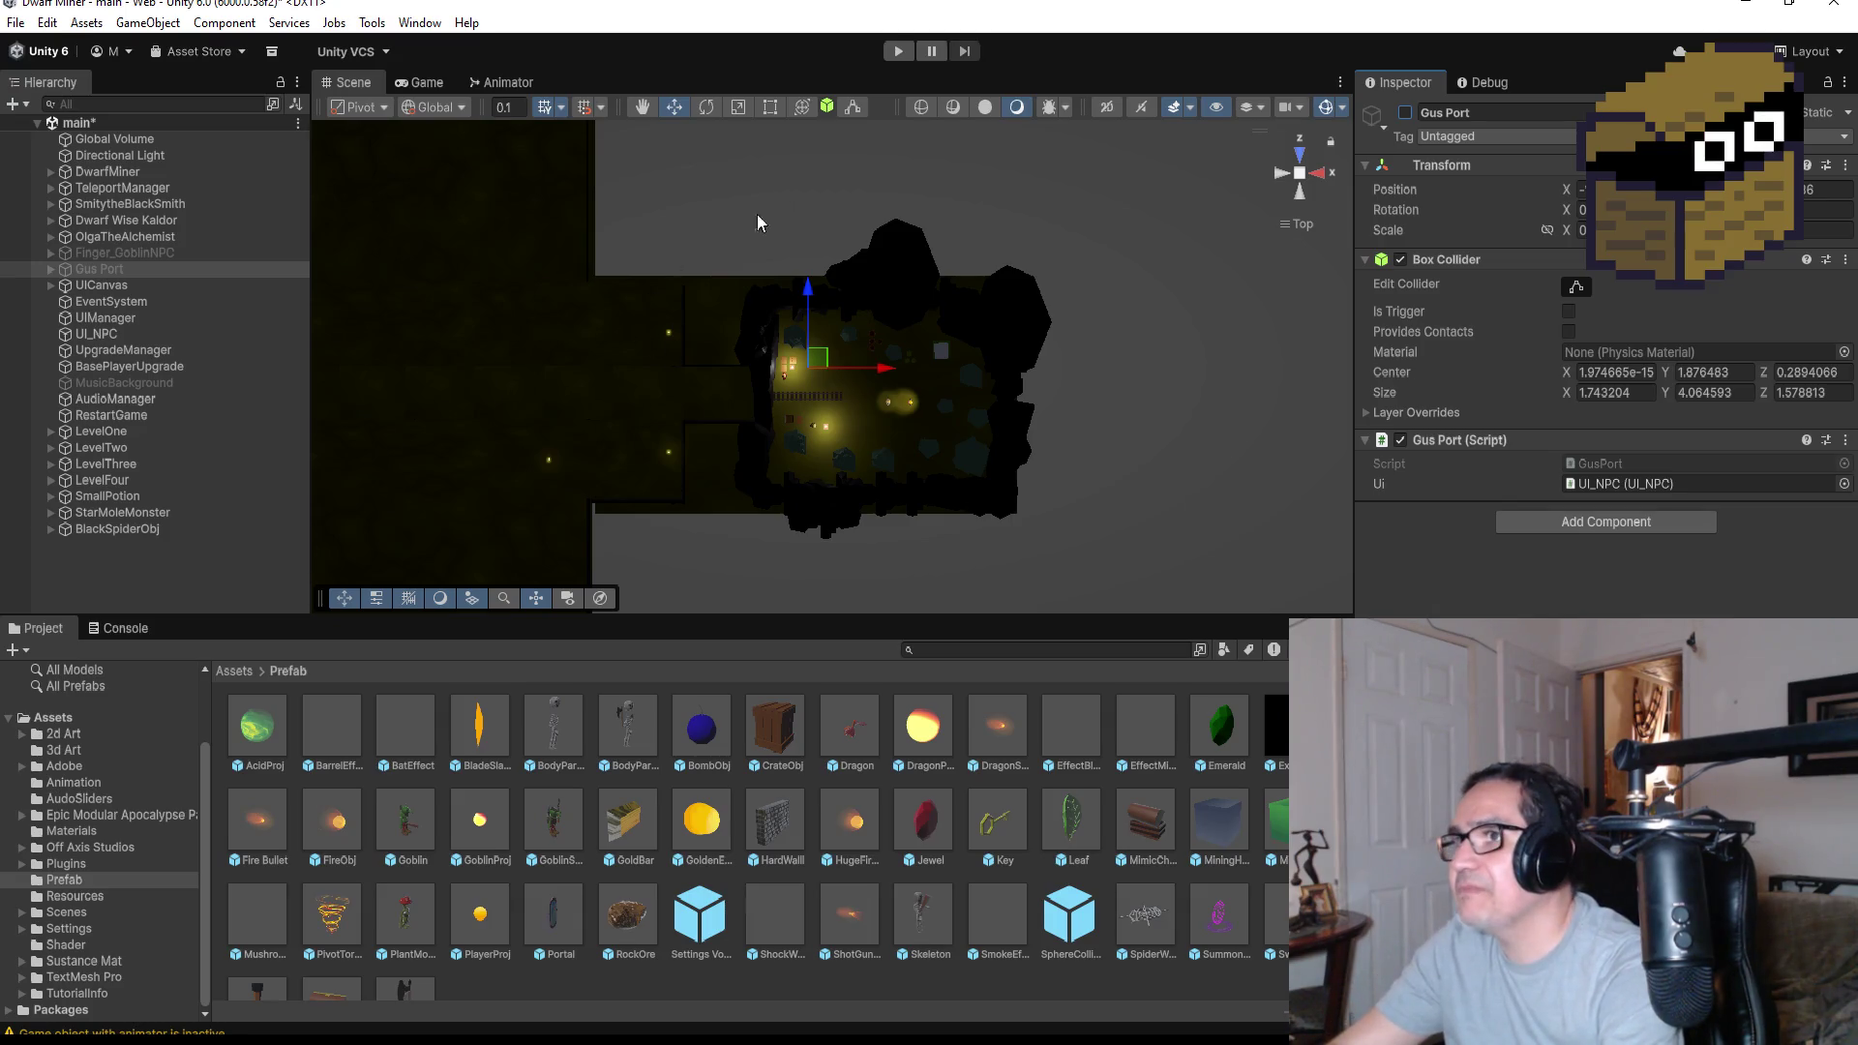
scroll(921, 398, up, 5)
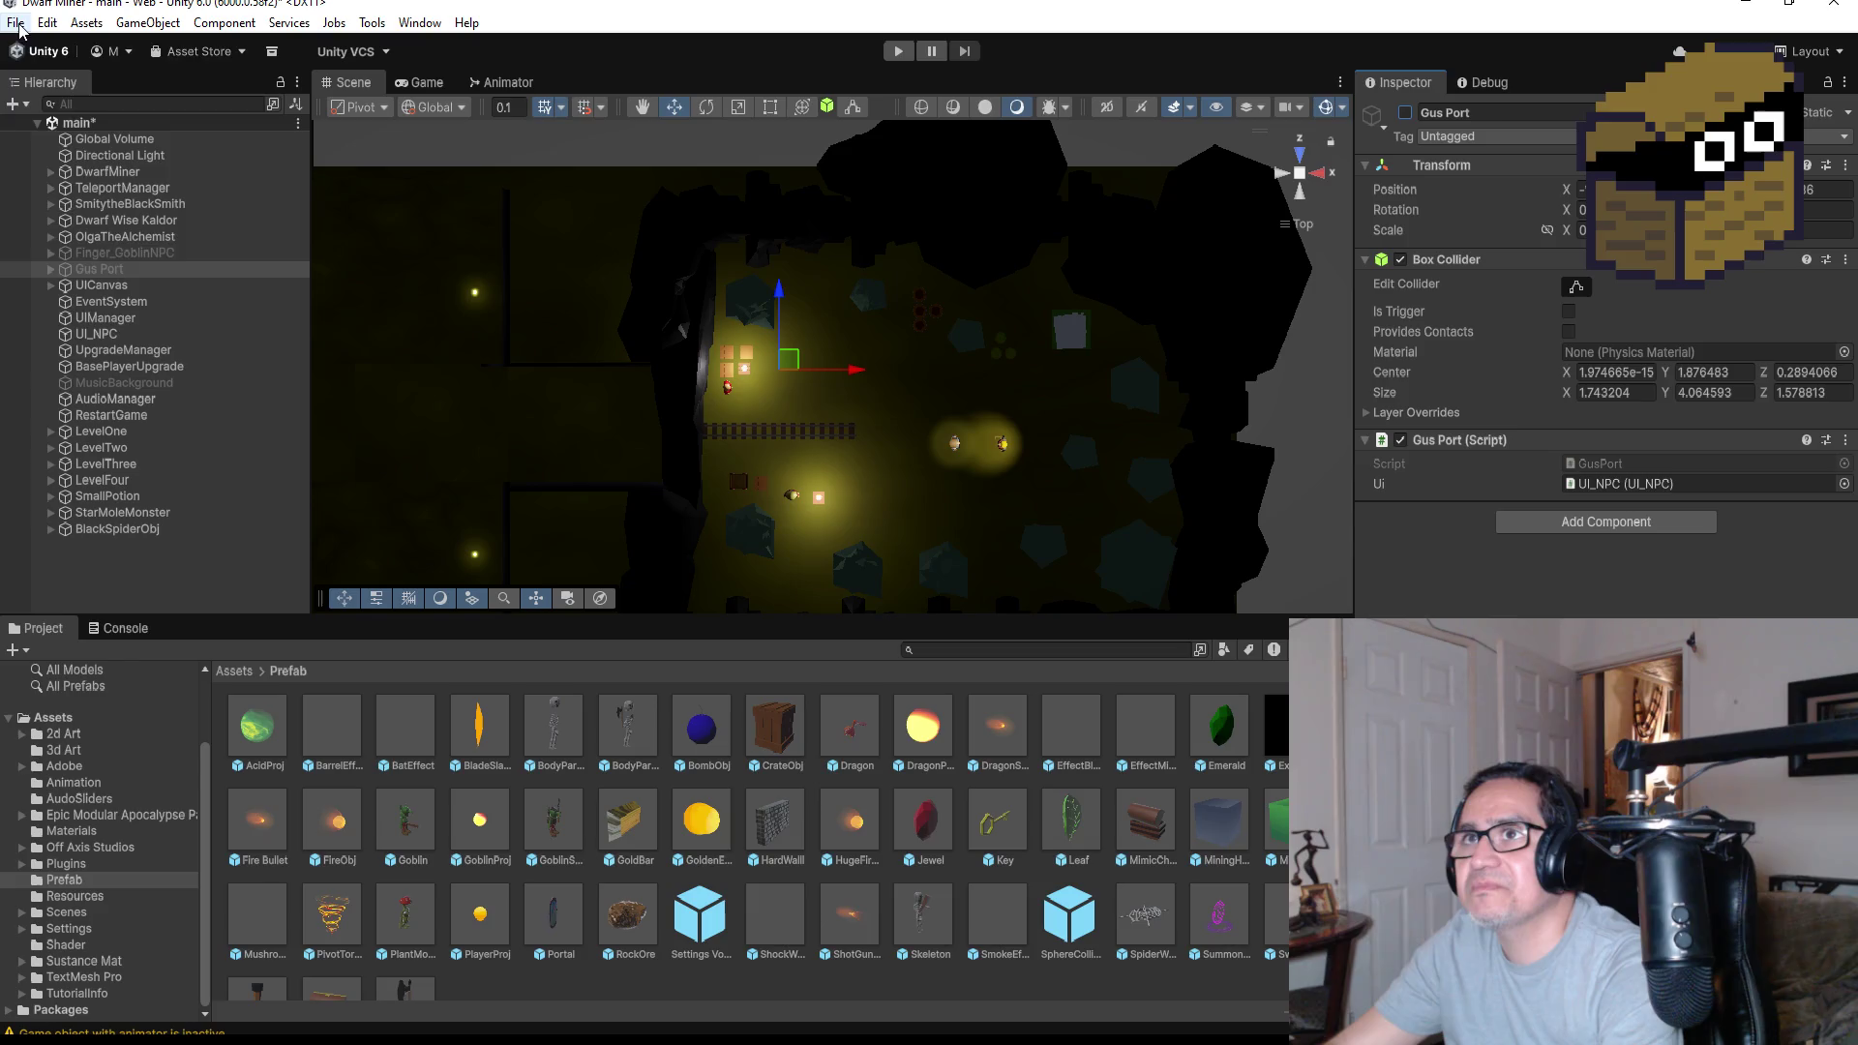
click(18, 27)
click(44, 116)
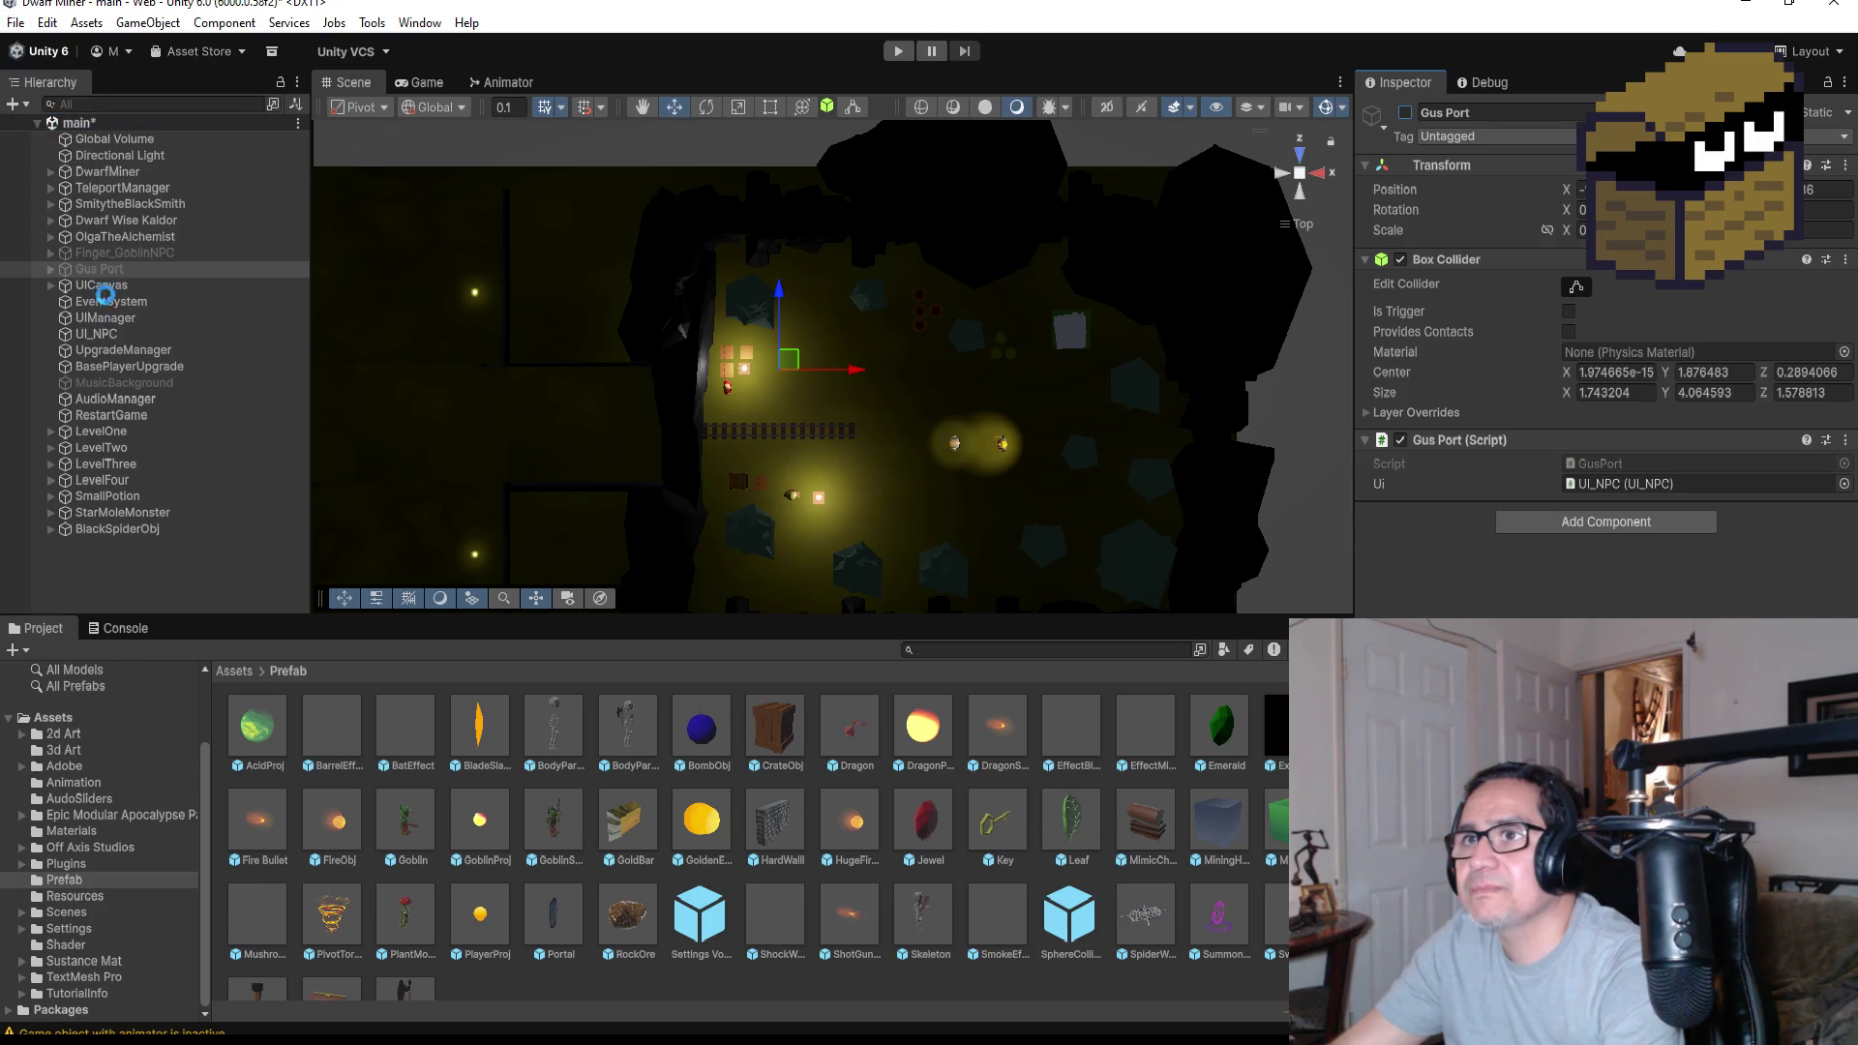
click(1404, 113)
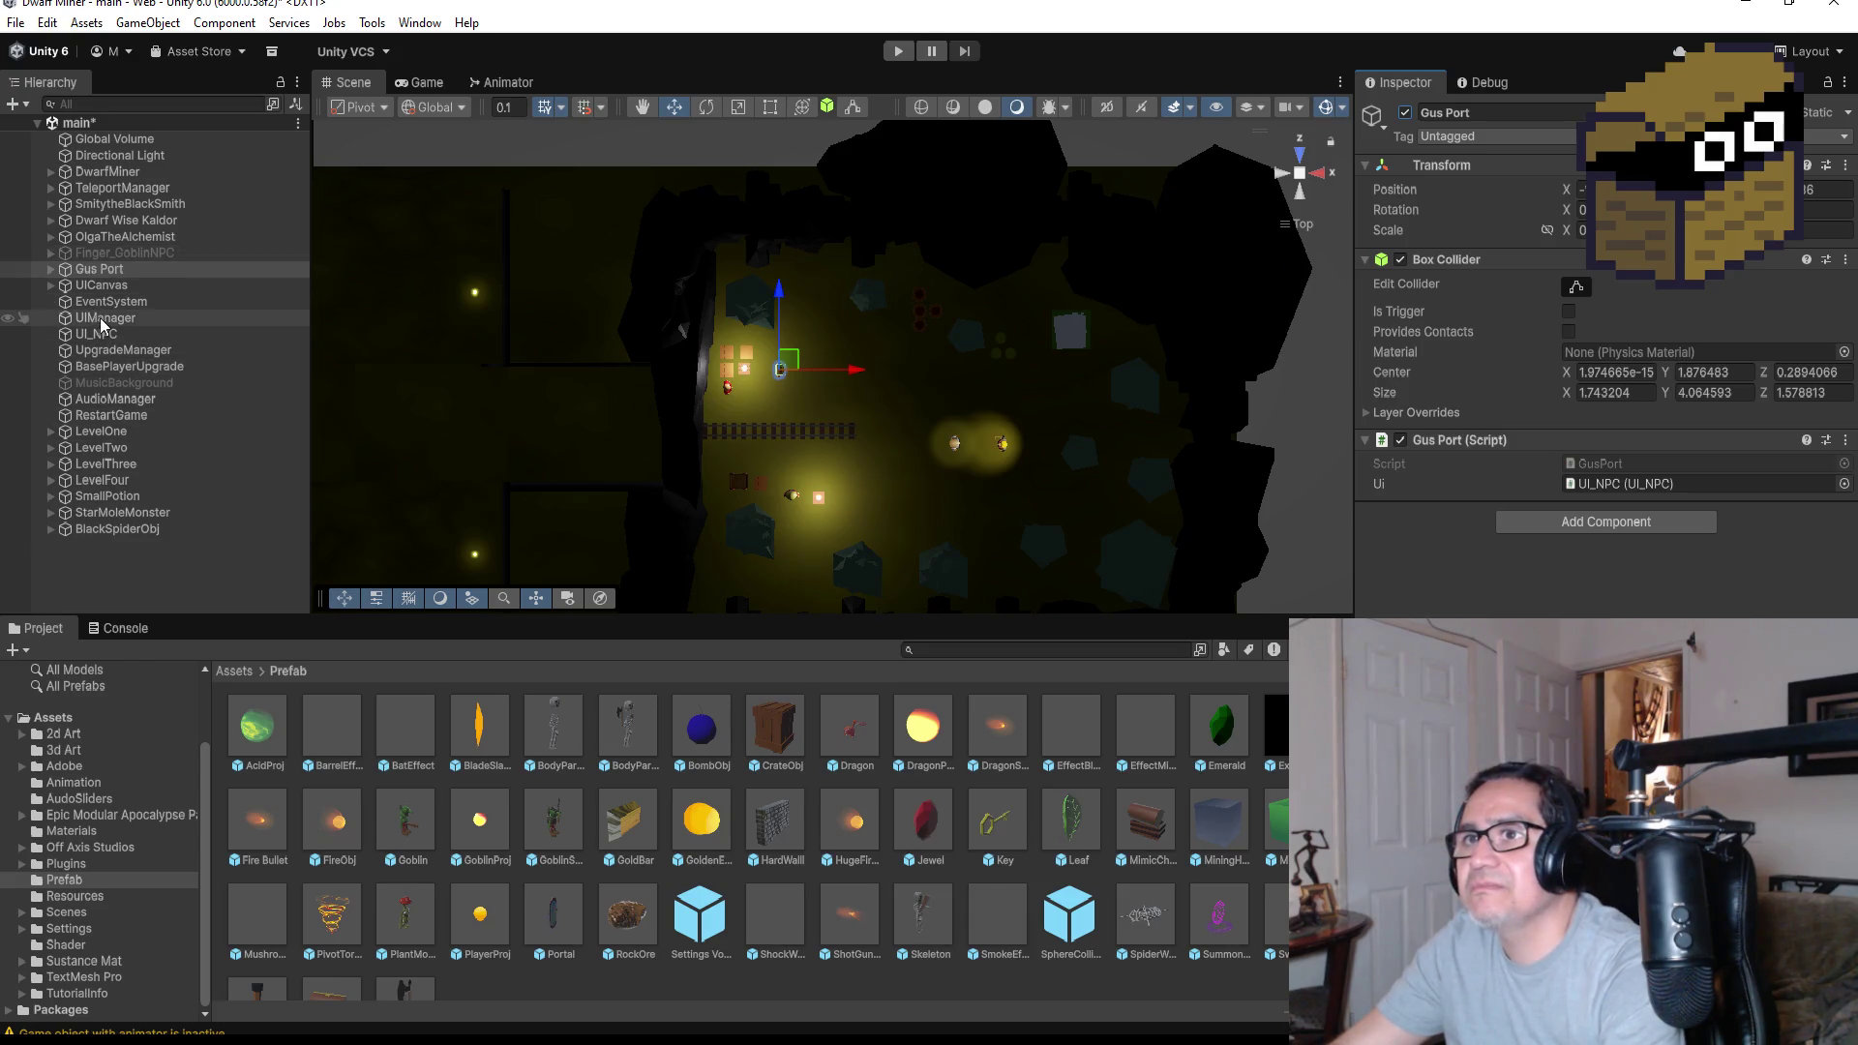
Box-select the four barrels, collapse their Hierarchy entries, and select all four BarrelObj items
scroll(917, 398, up, 4)
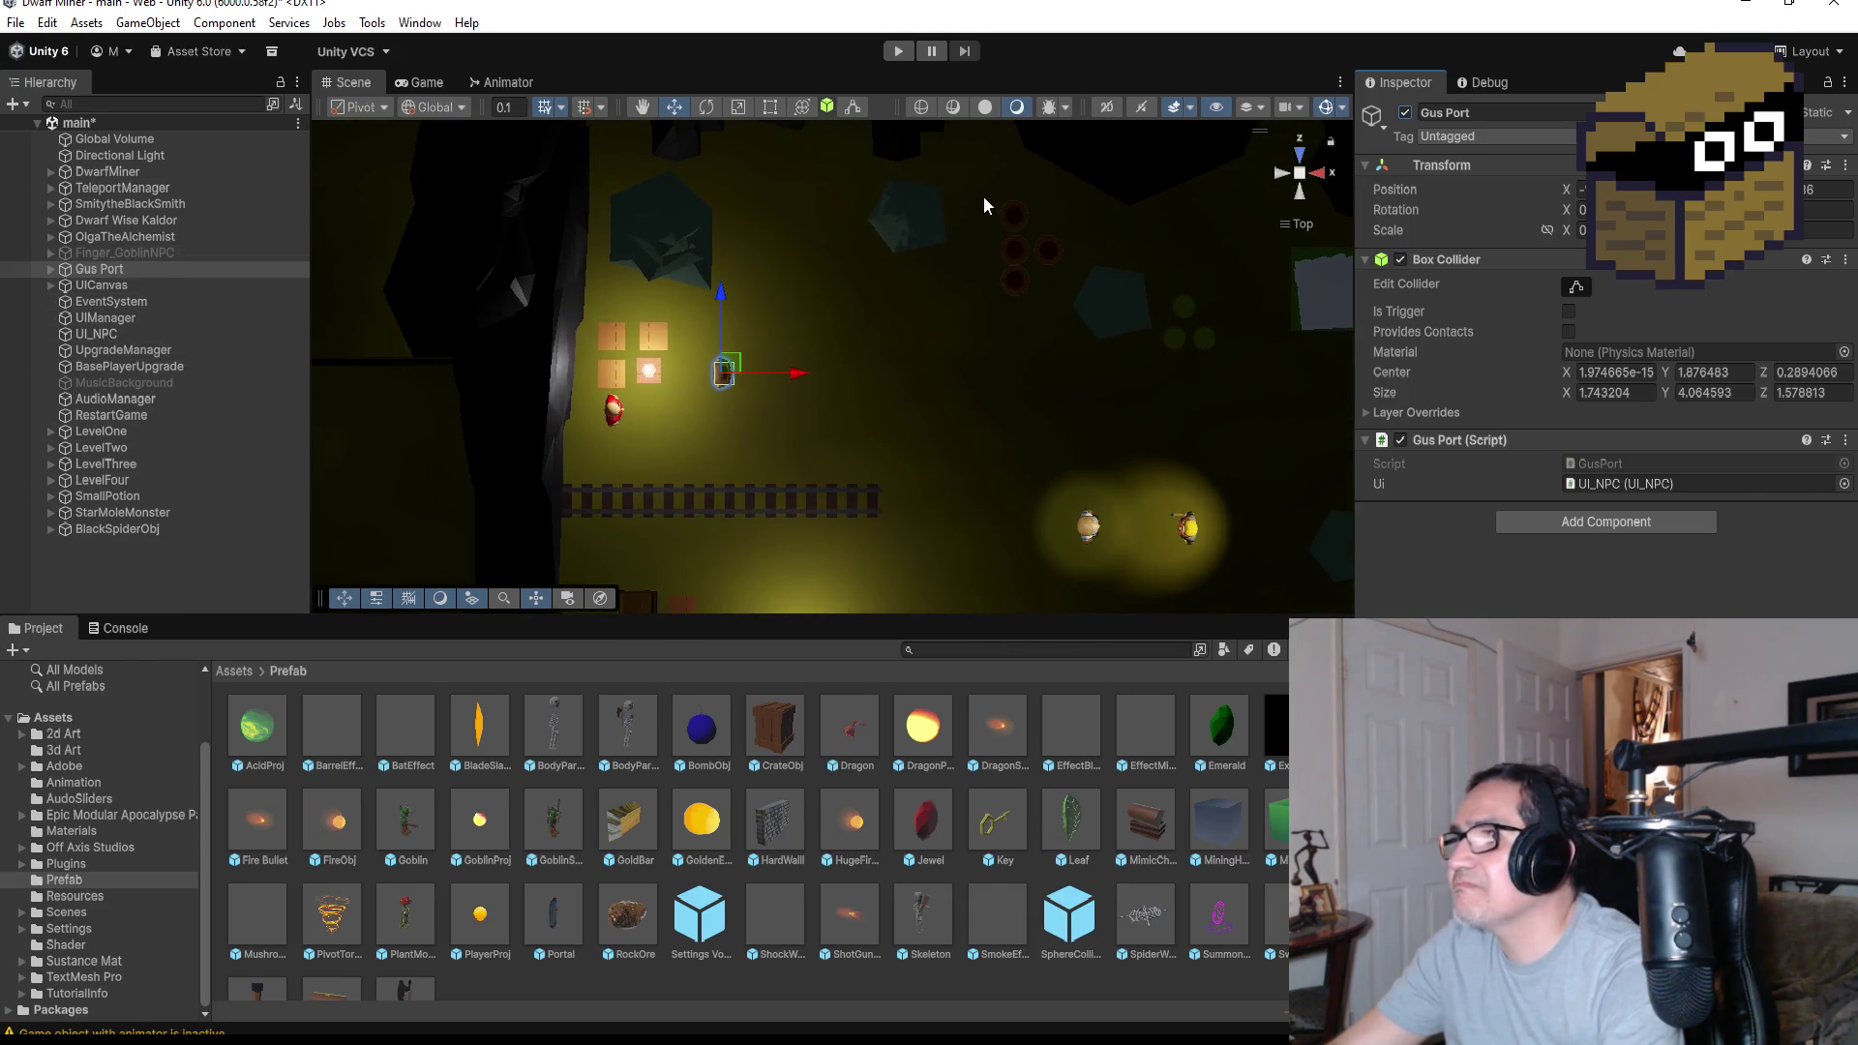
drag(983, 205, 1070, 310)
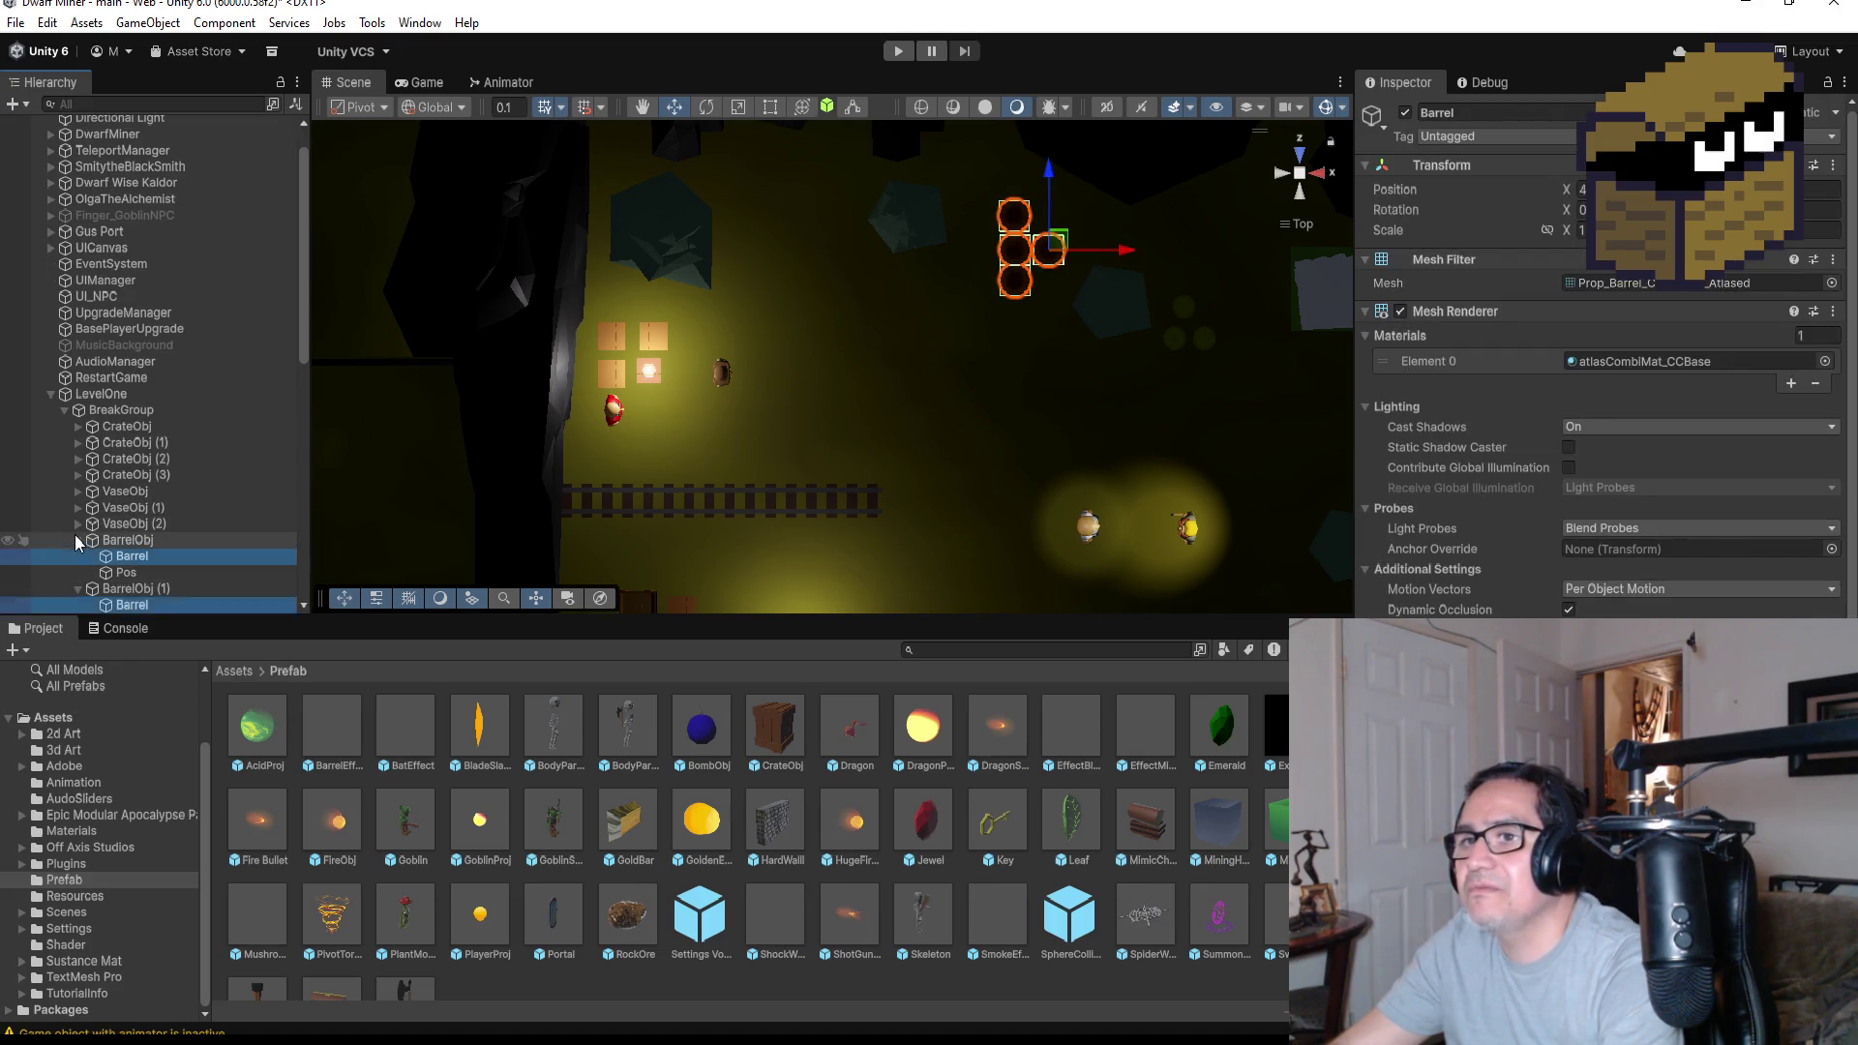
click(78, 540)
click(79, 556)
click(87, 573)
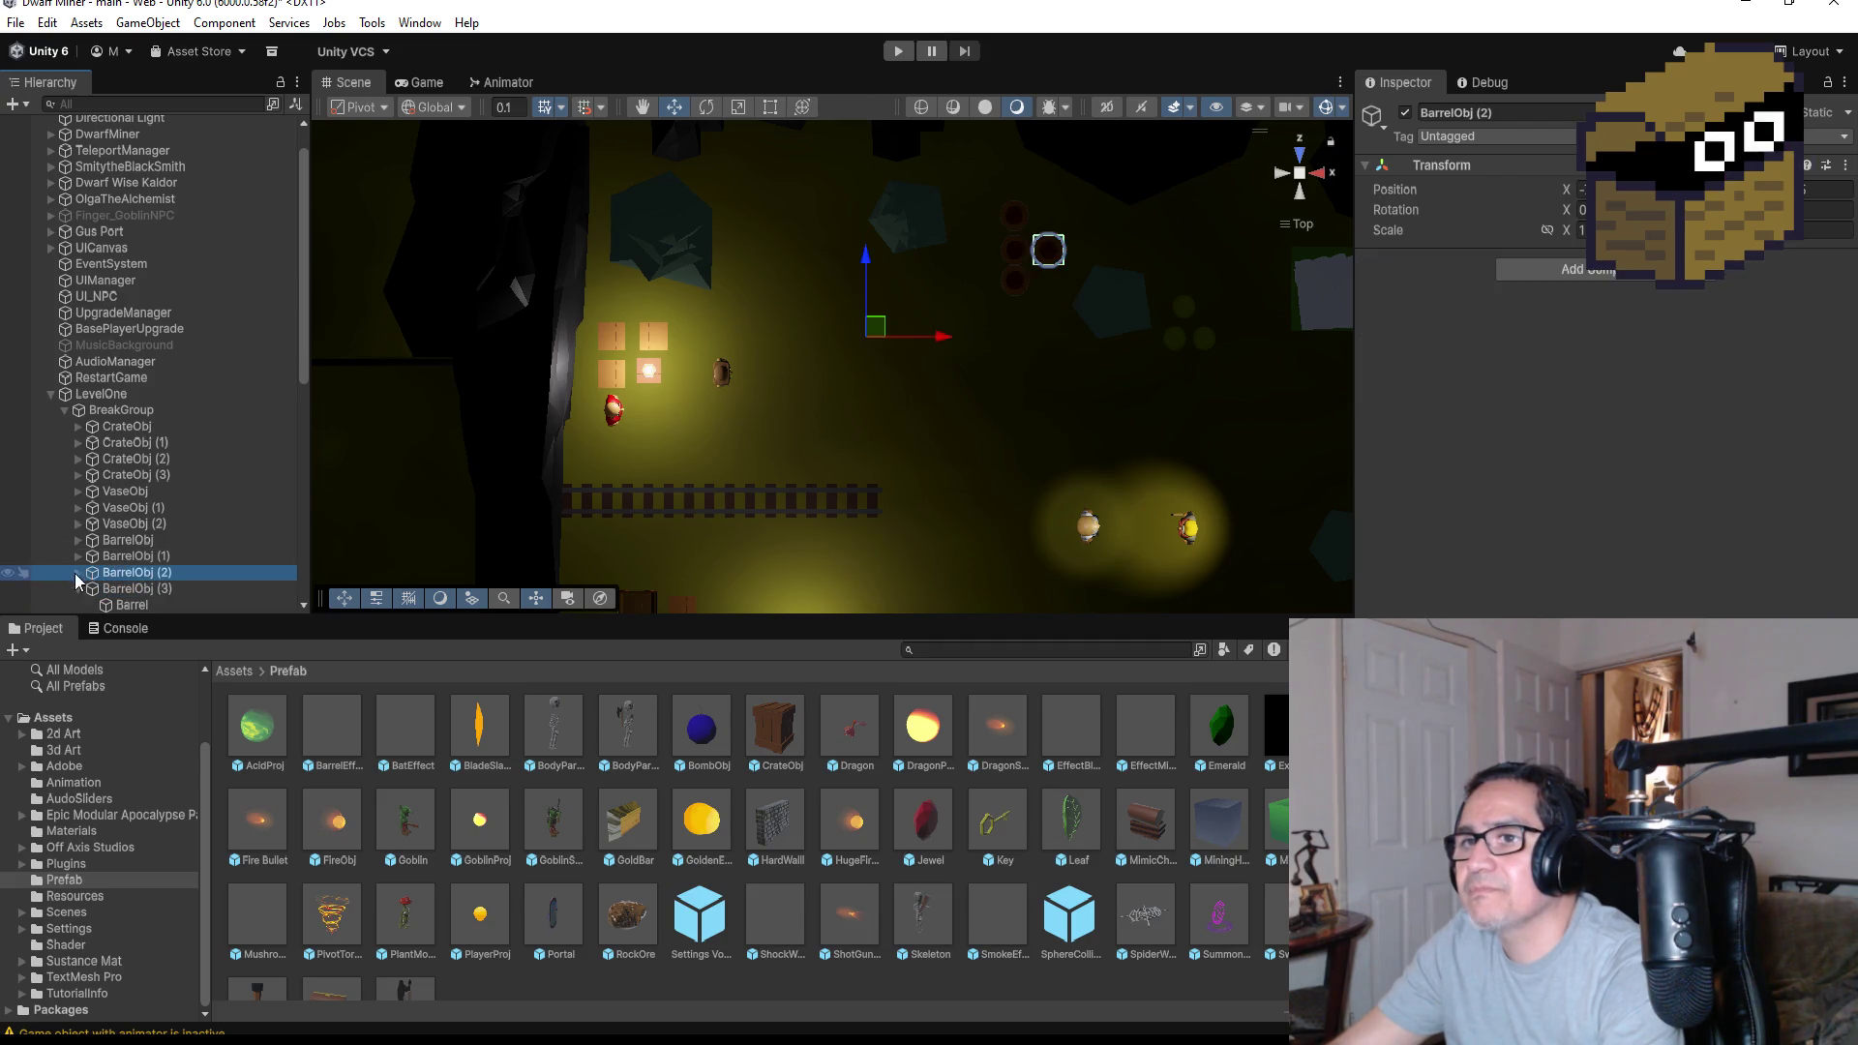
click(79, 588)
click(135, 540)
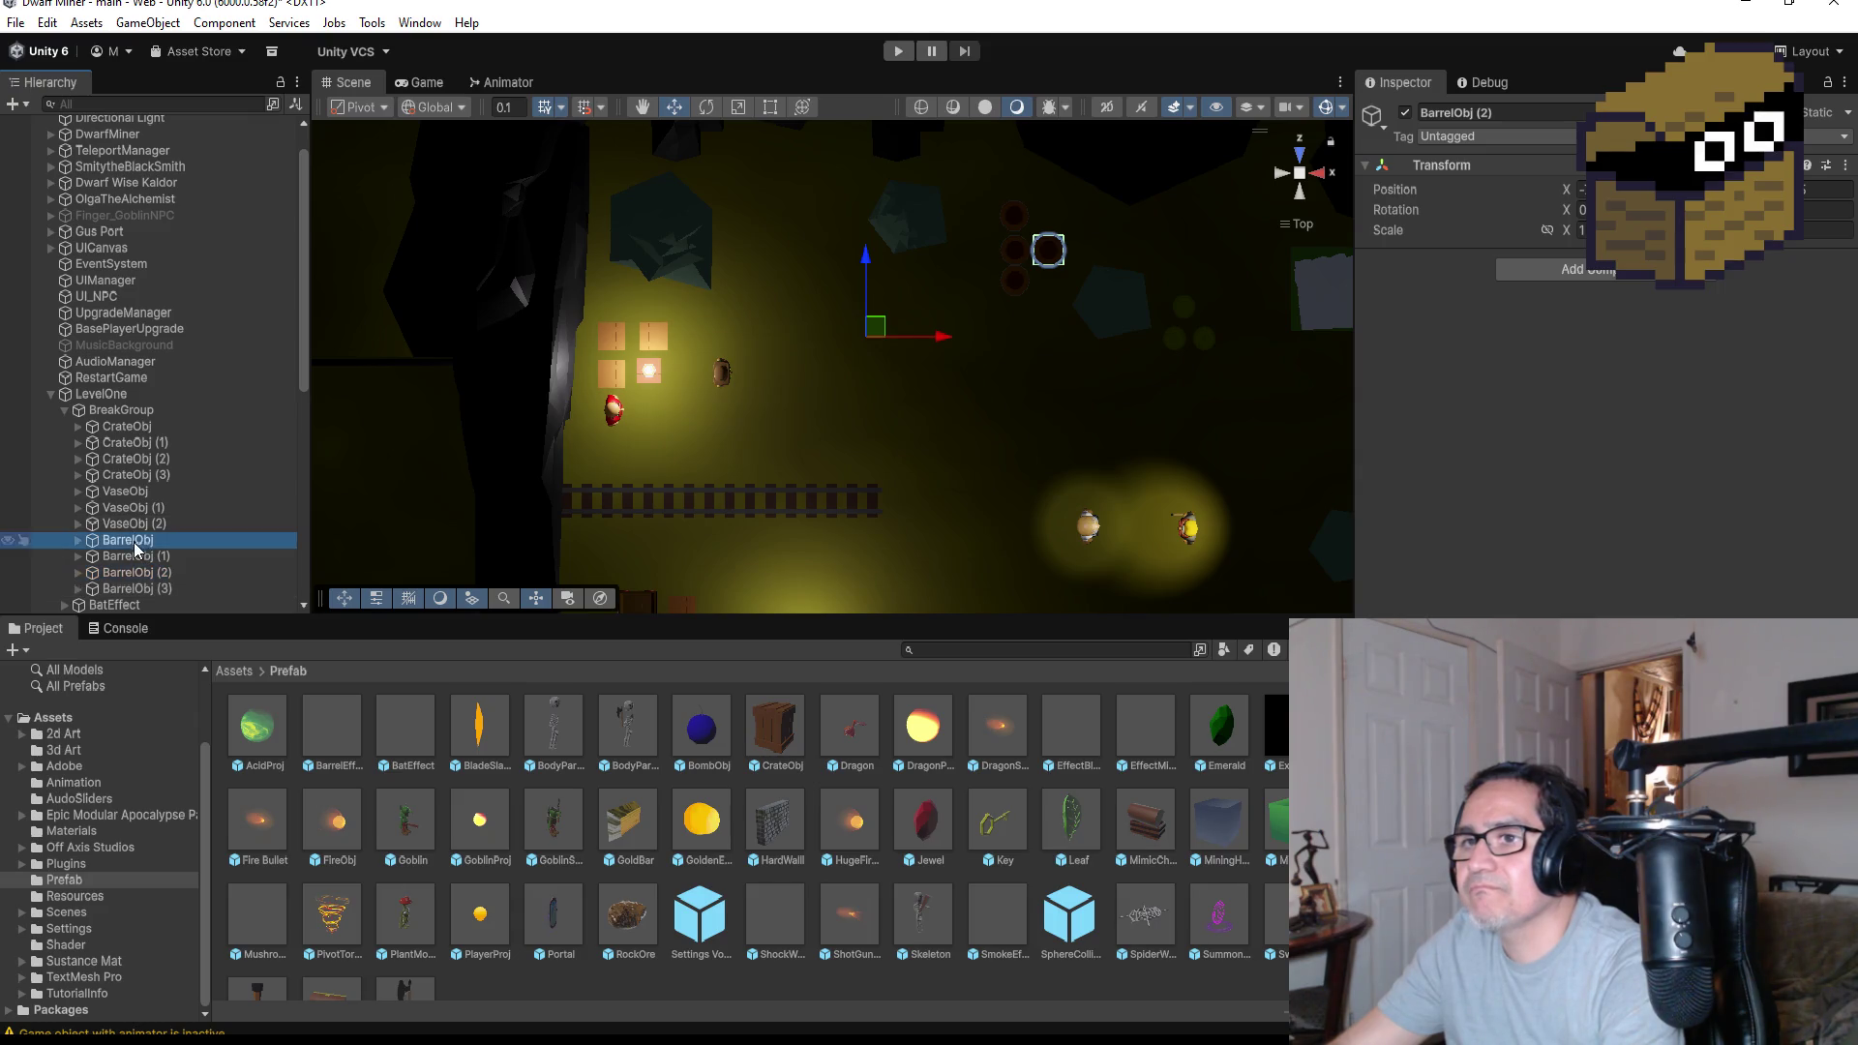
shift+click(134, 588)
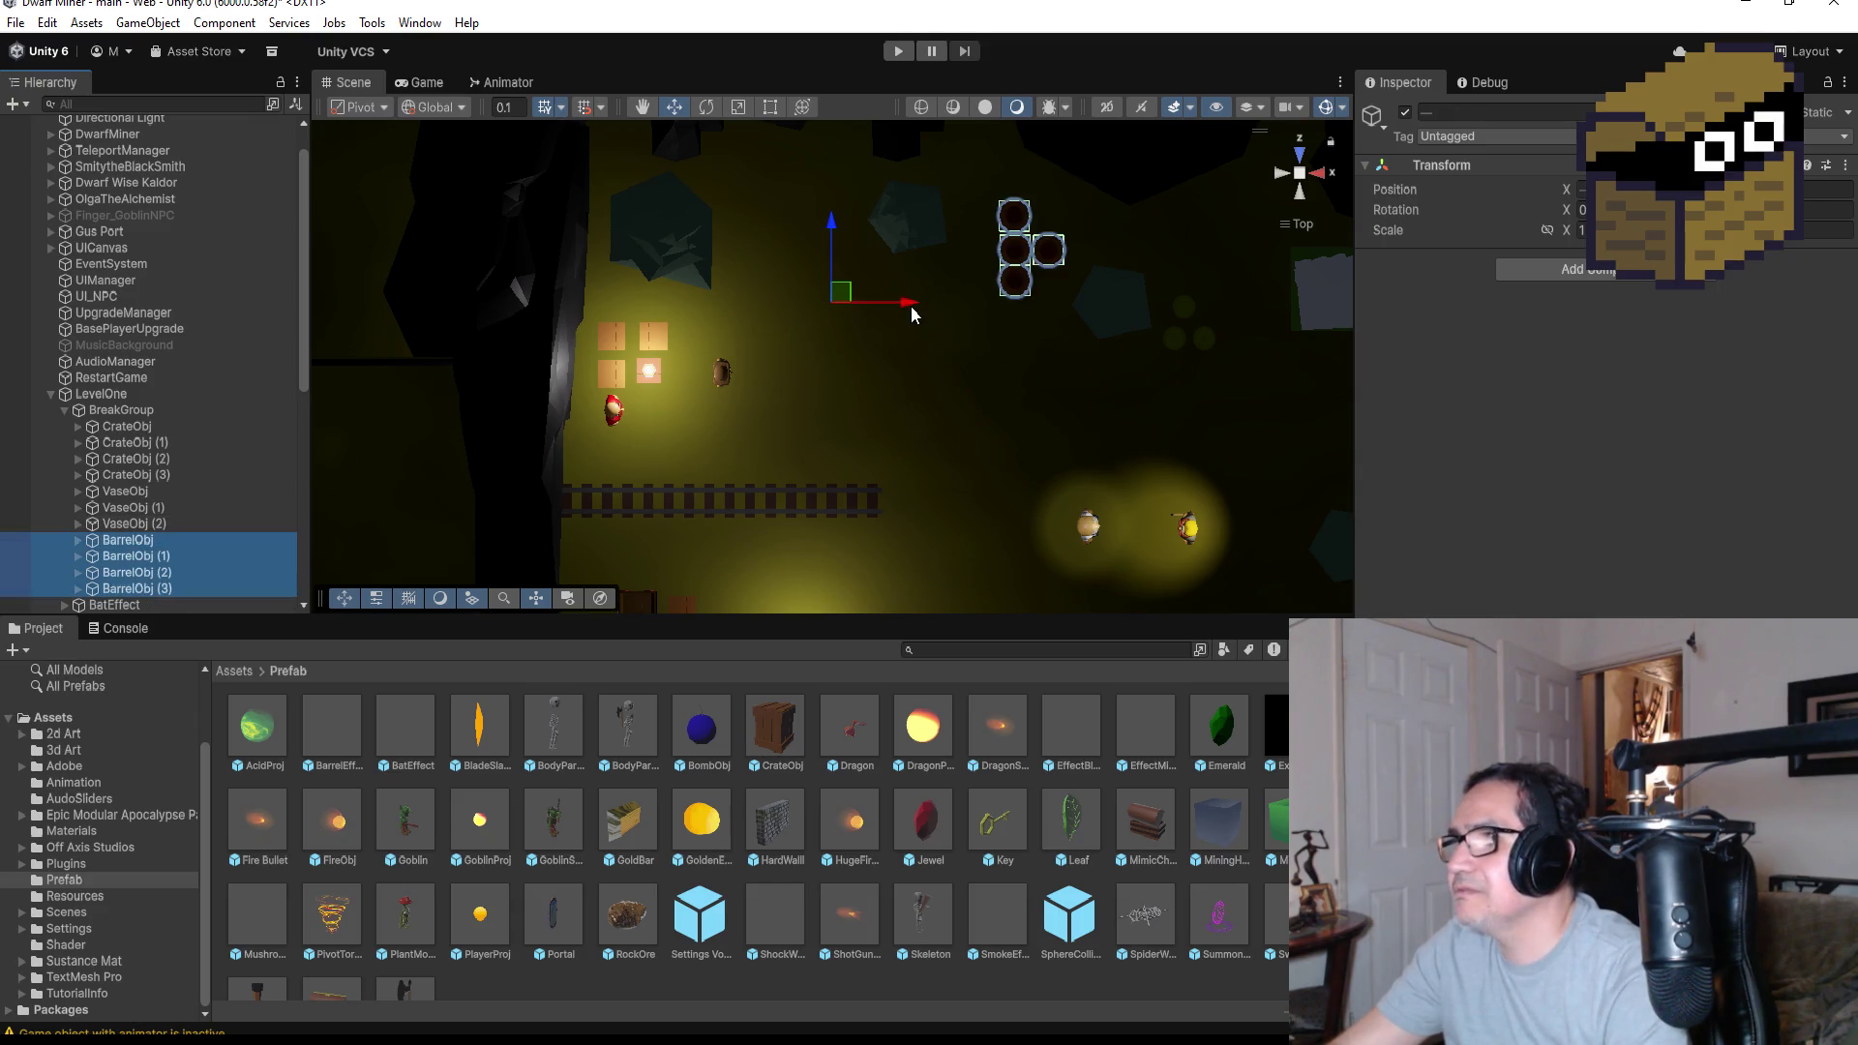
key(Right)
key(Right)
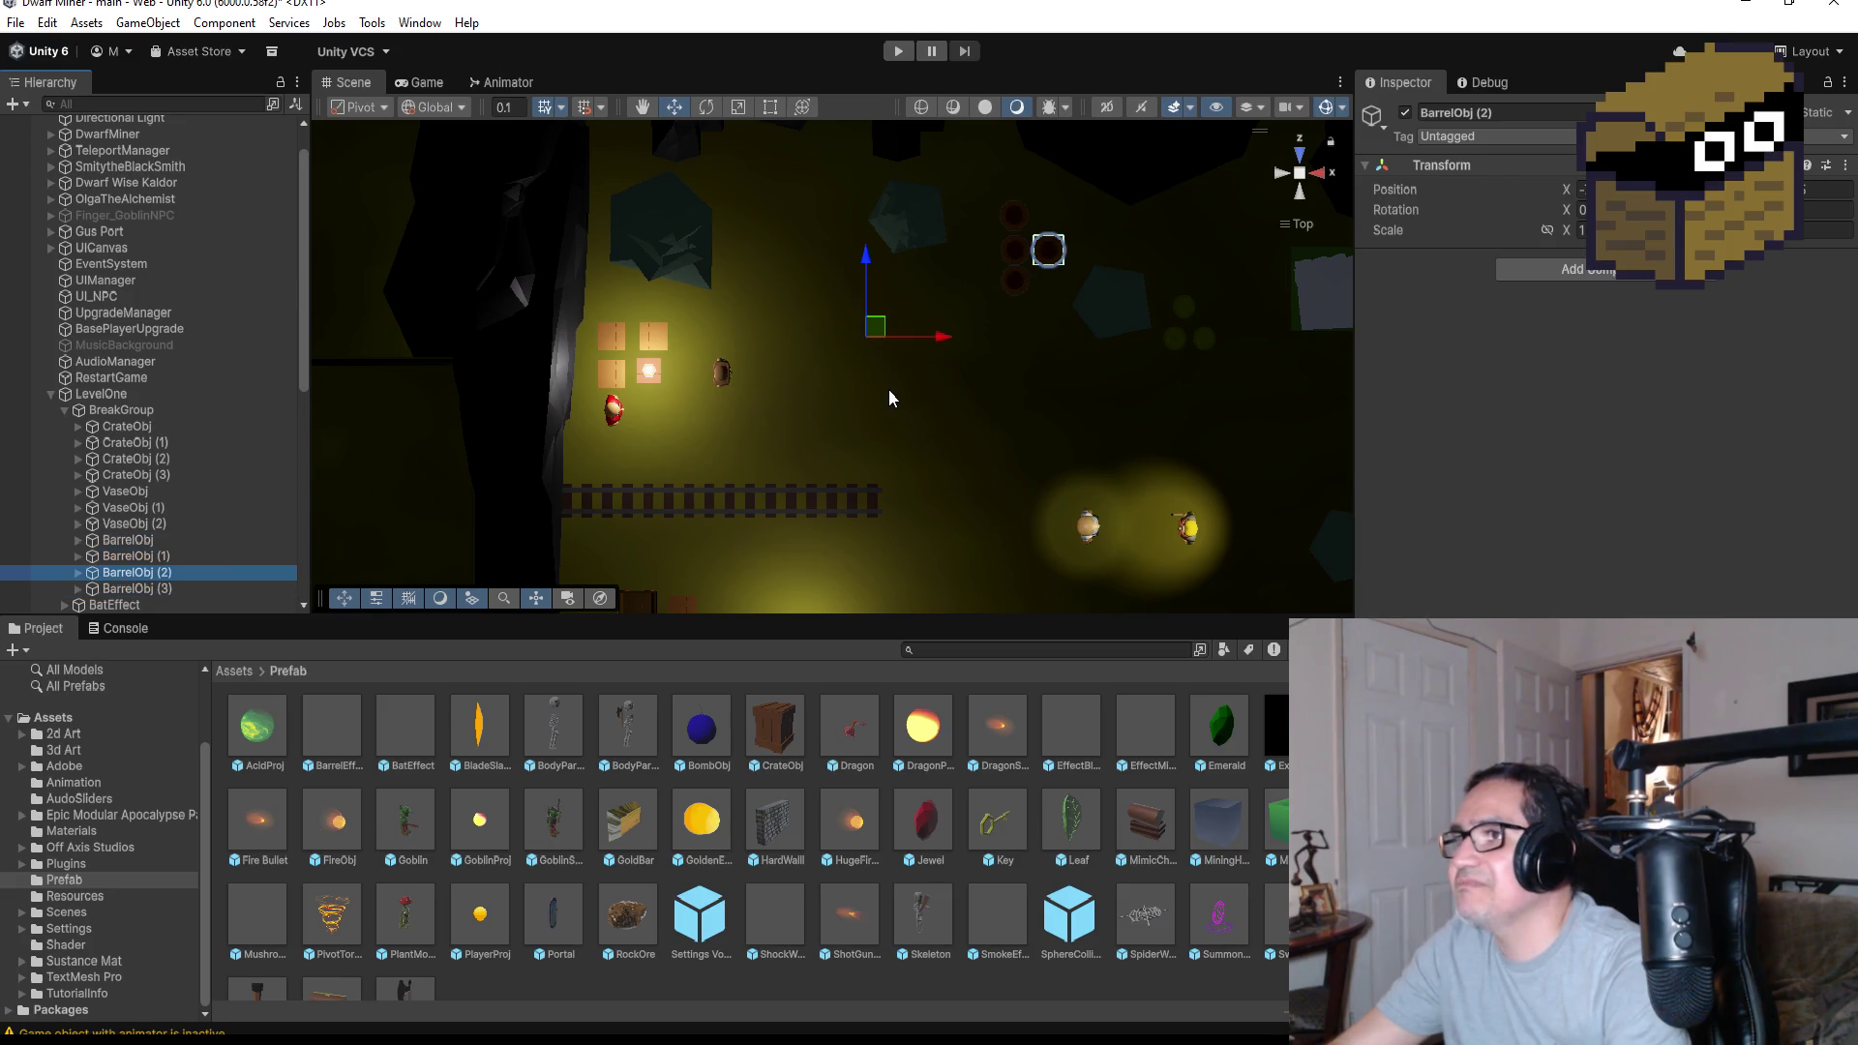
key(g)
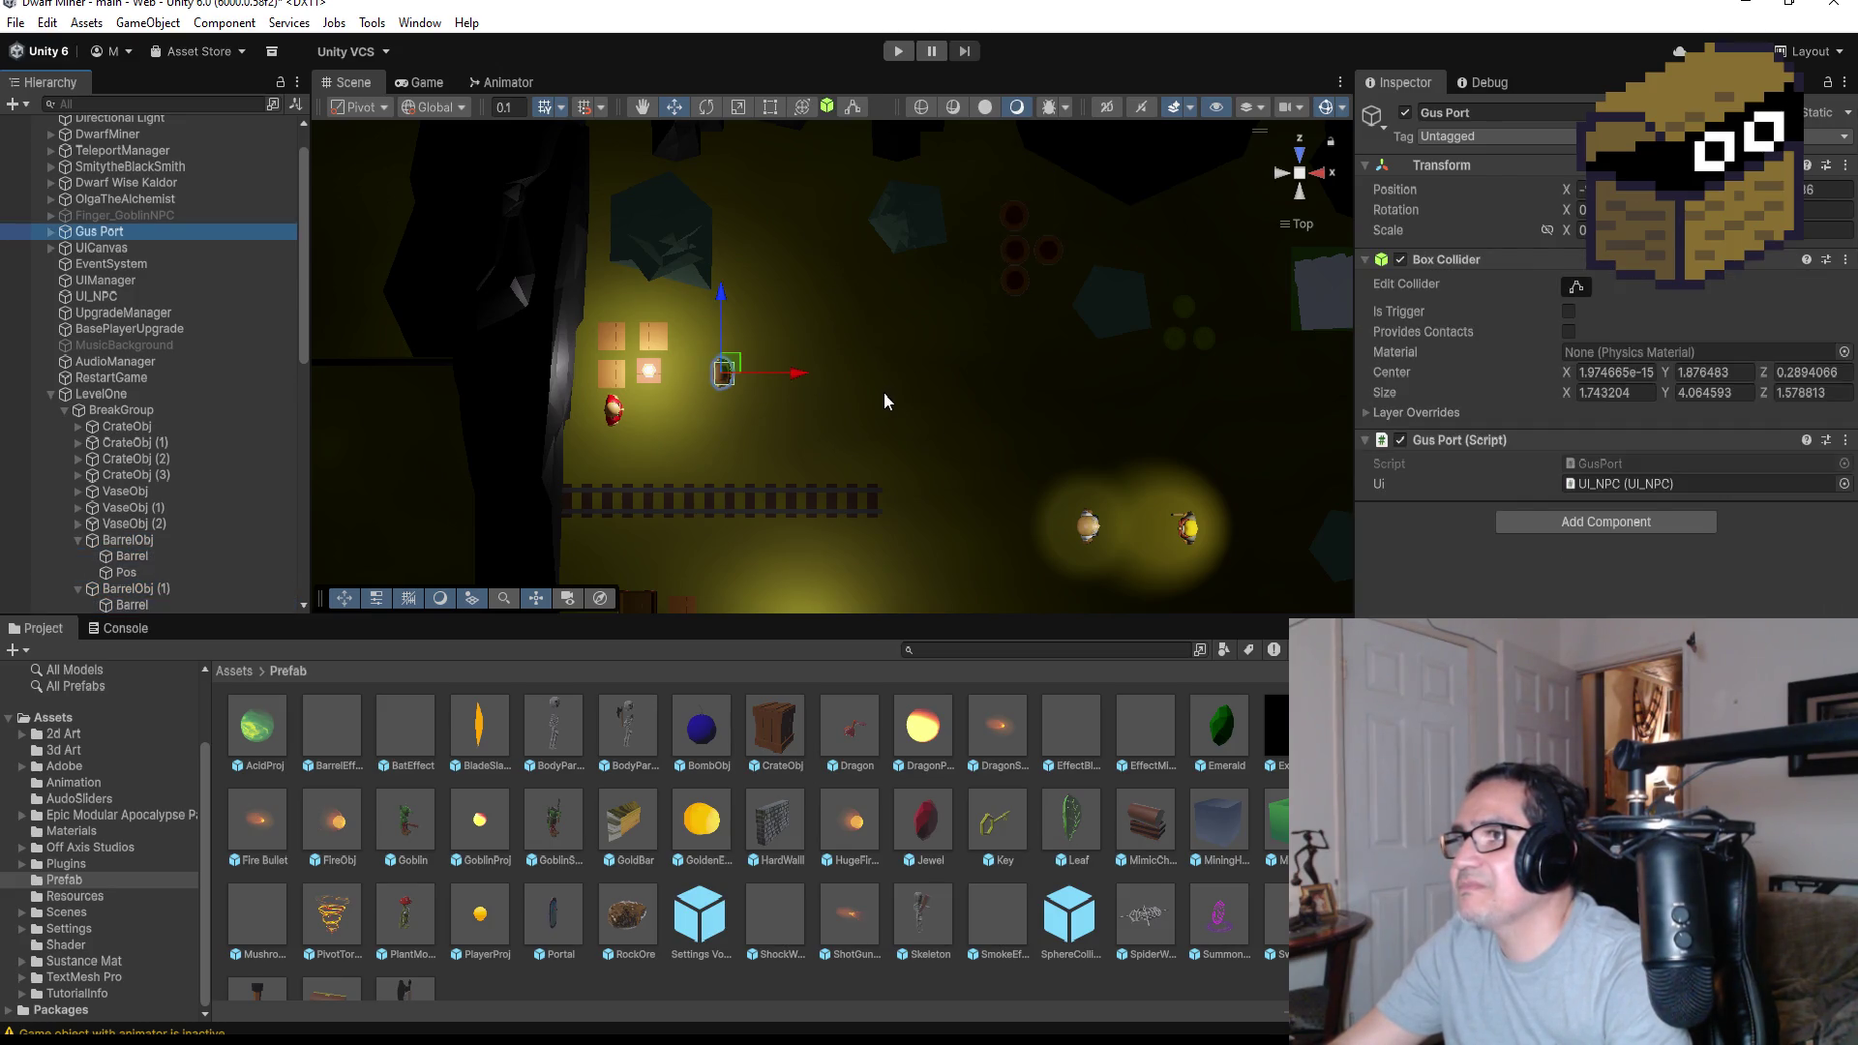
Click the canyon rock and Gus Port, then undo twice to return the barrels to X 0
click(880, 385)
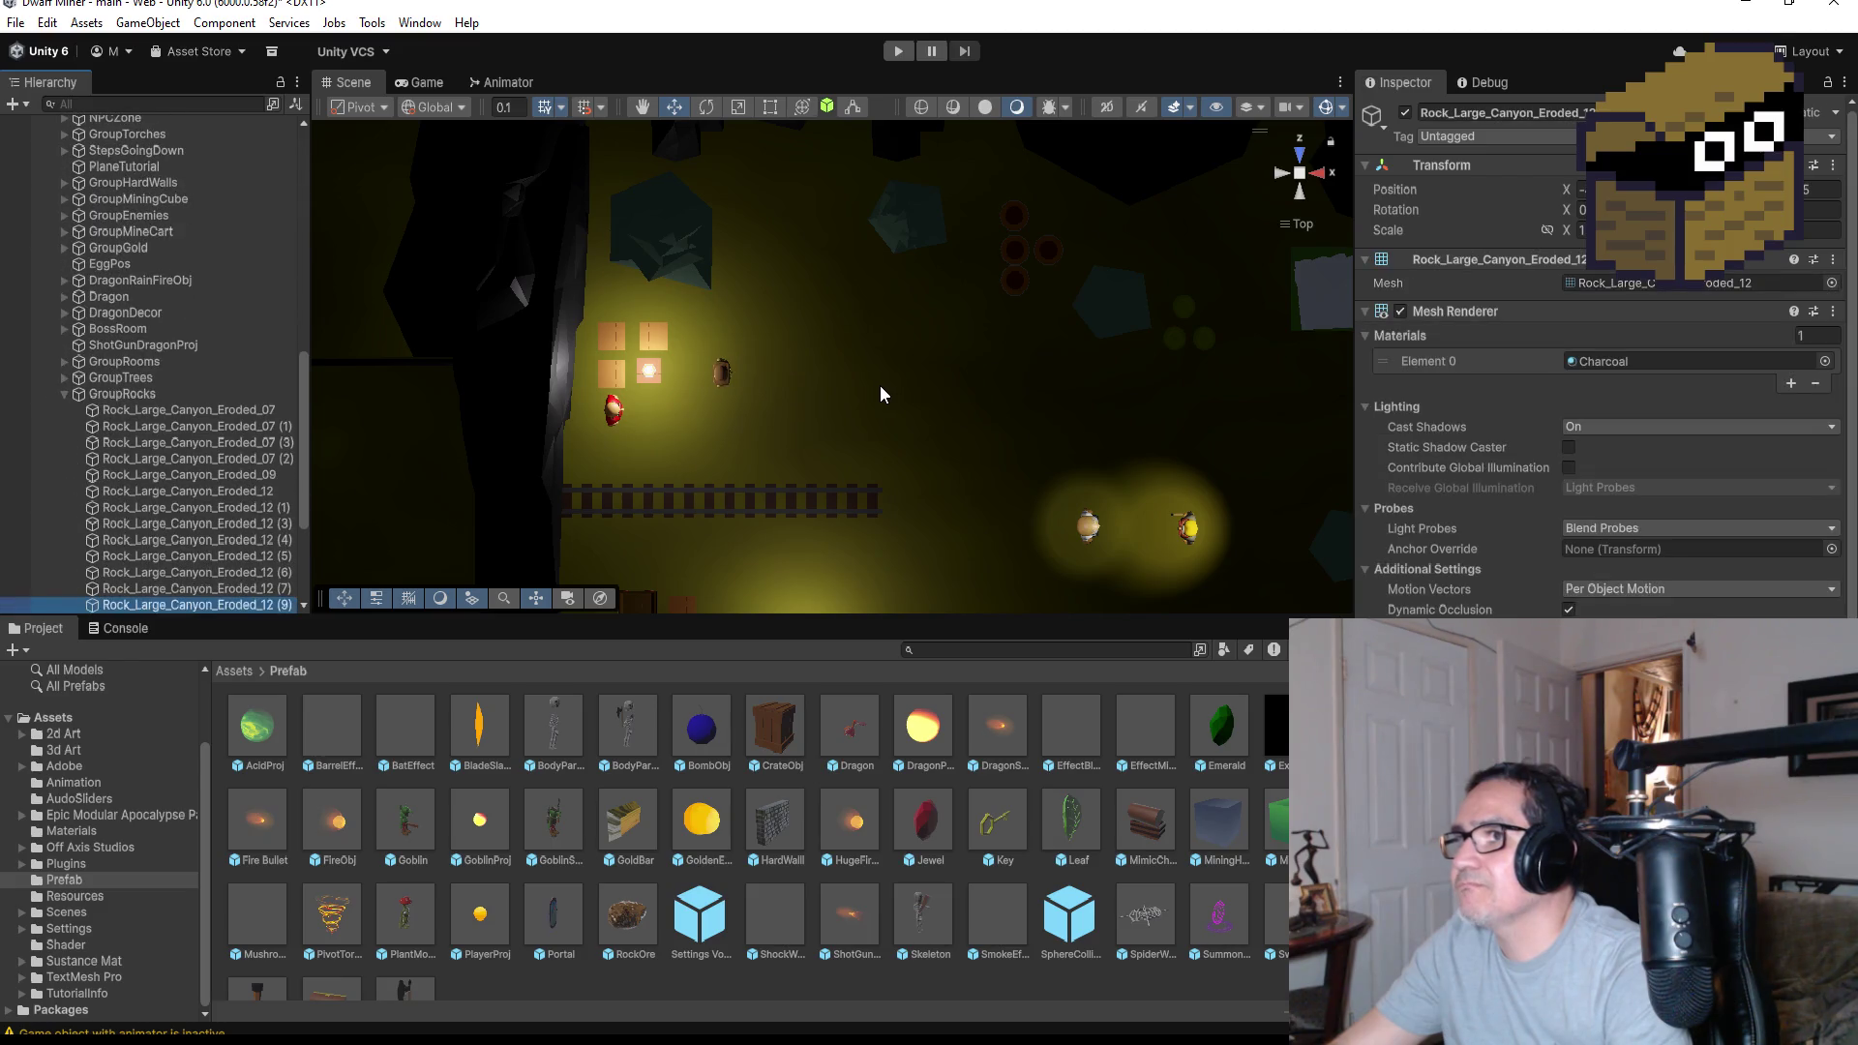
click(879, 385)
key(ctrl+z)
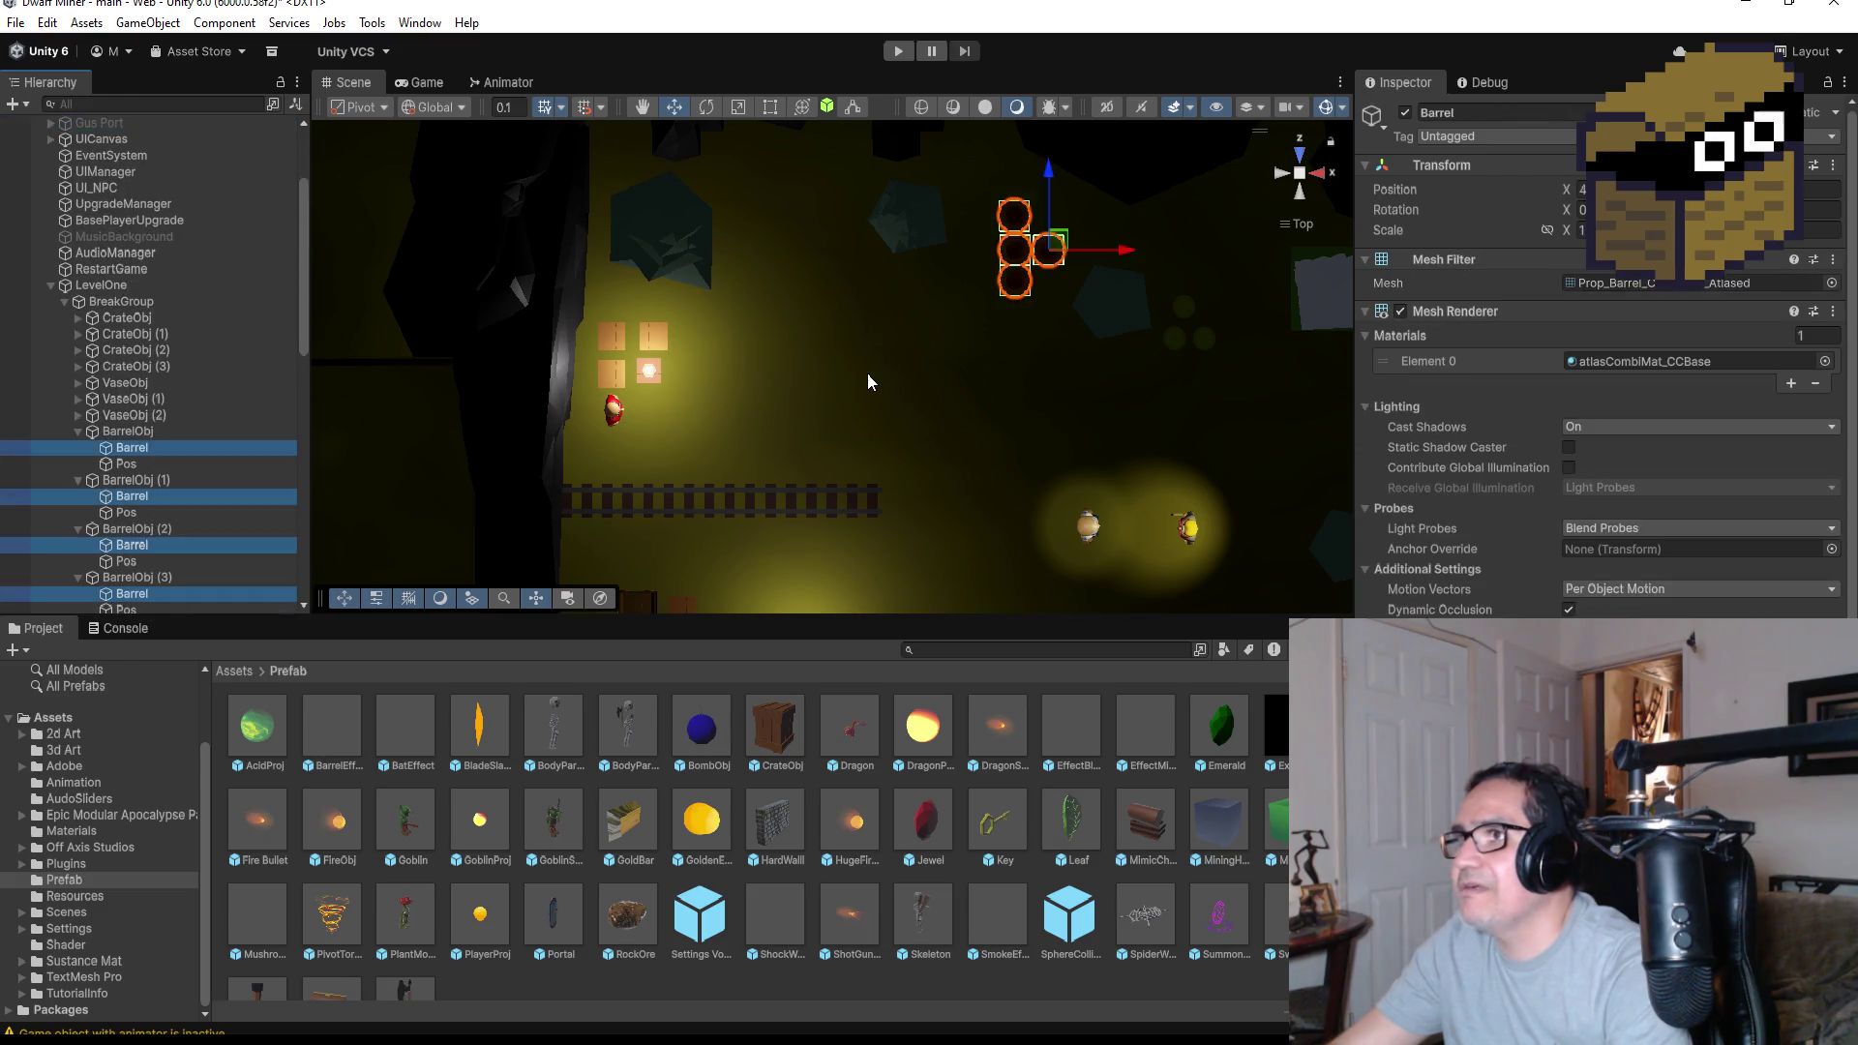
key(ctrl+z)
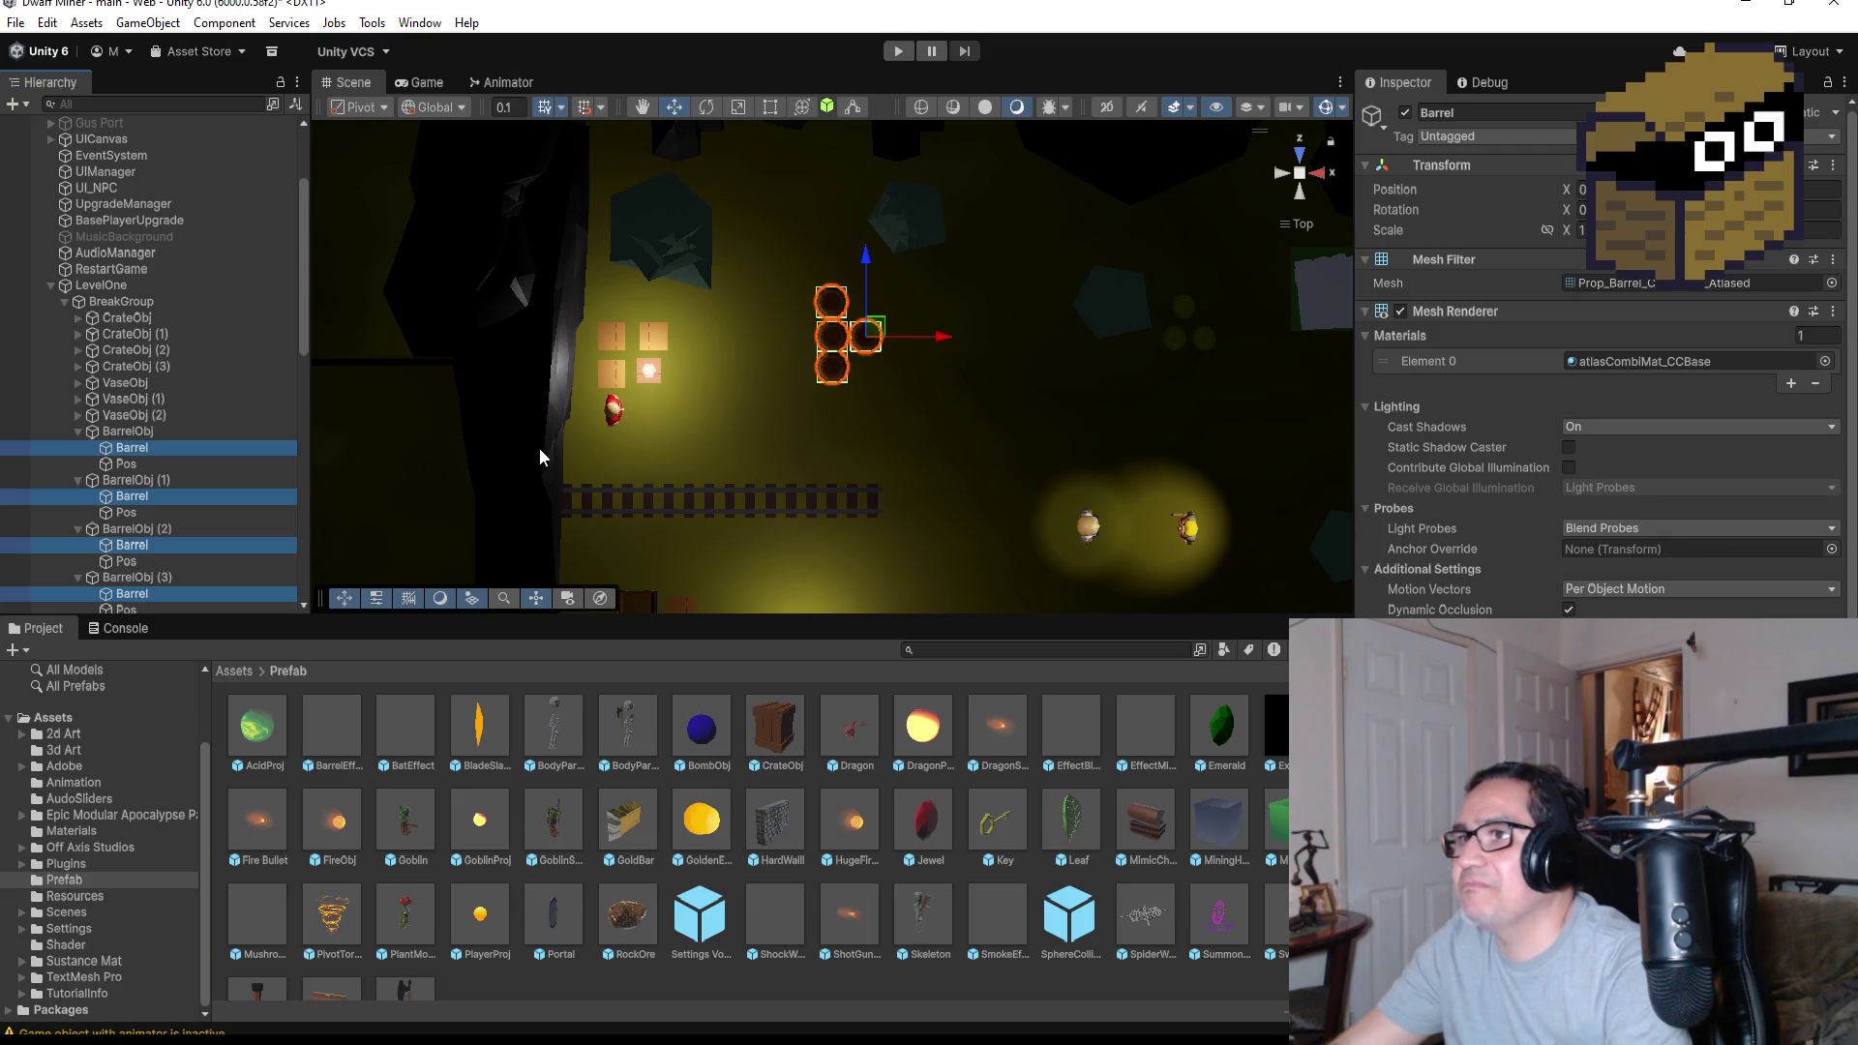
Collapse the four BarrelObj entries, select BarrelObj through BarrelObj (3), then select Gus Port
click(78, 431)
click(78, 447)
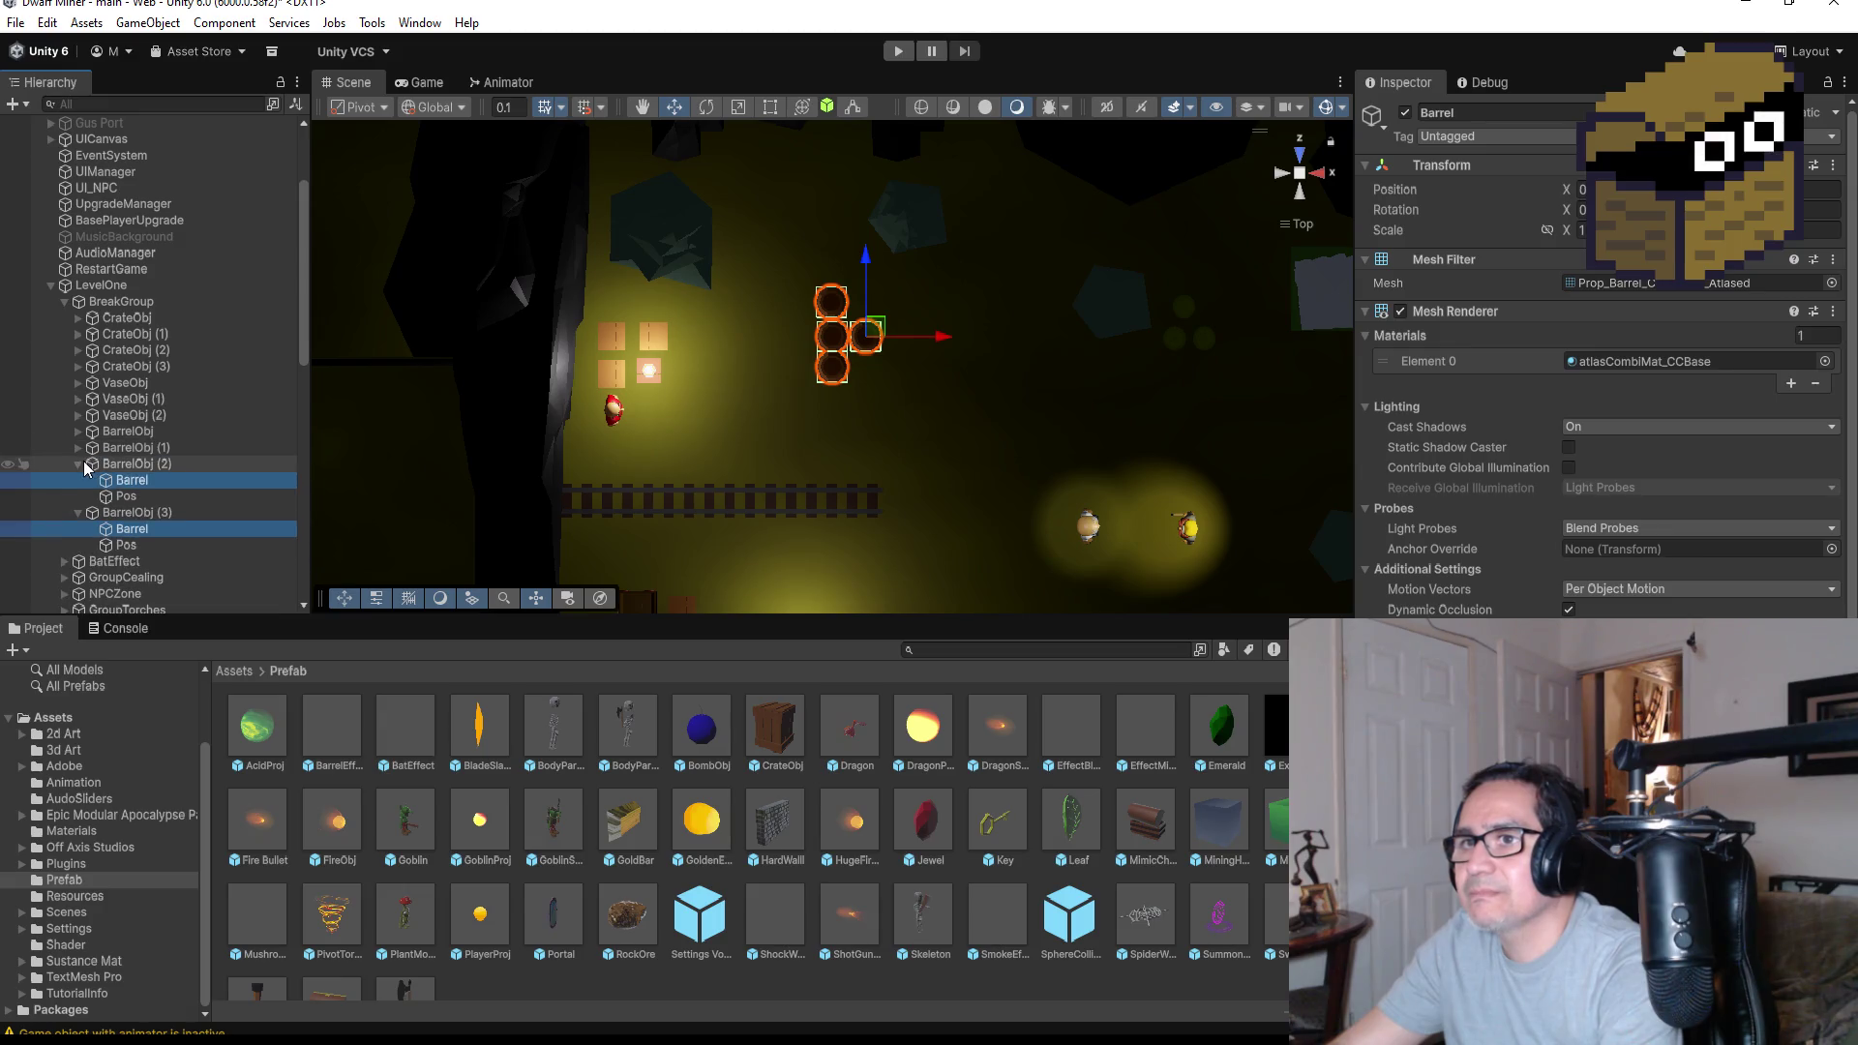
click(92, 464)
click(78, 464)
click(78, 480)
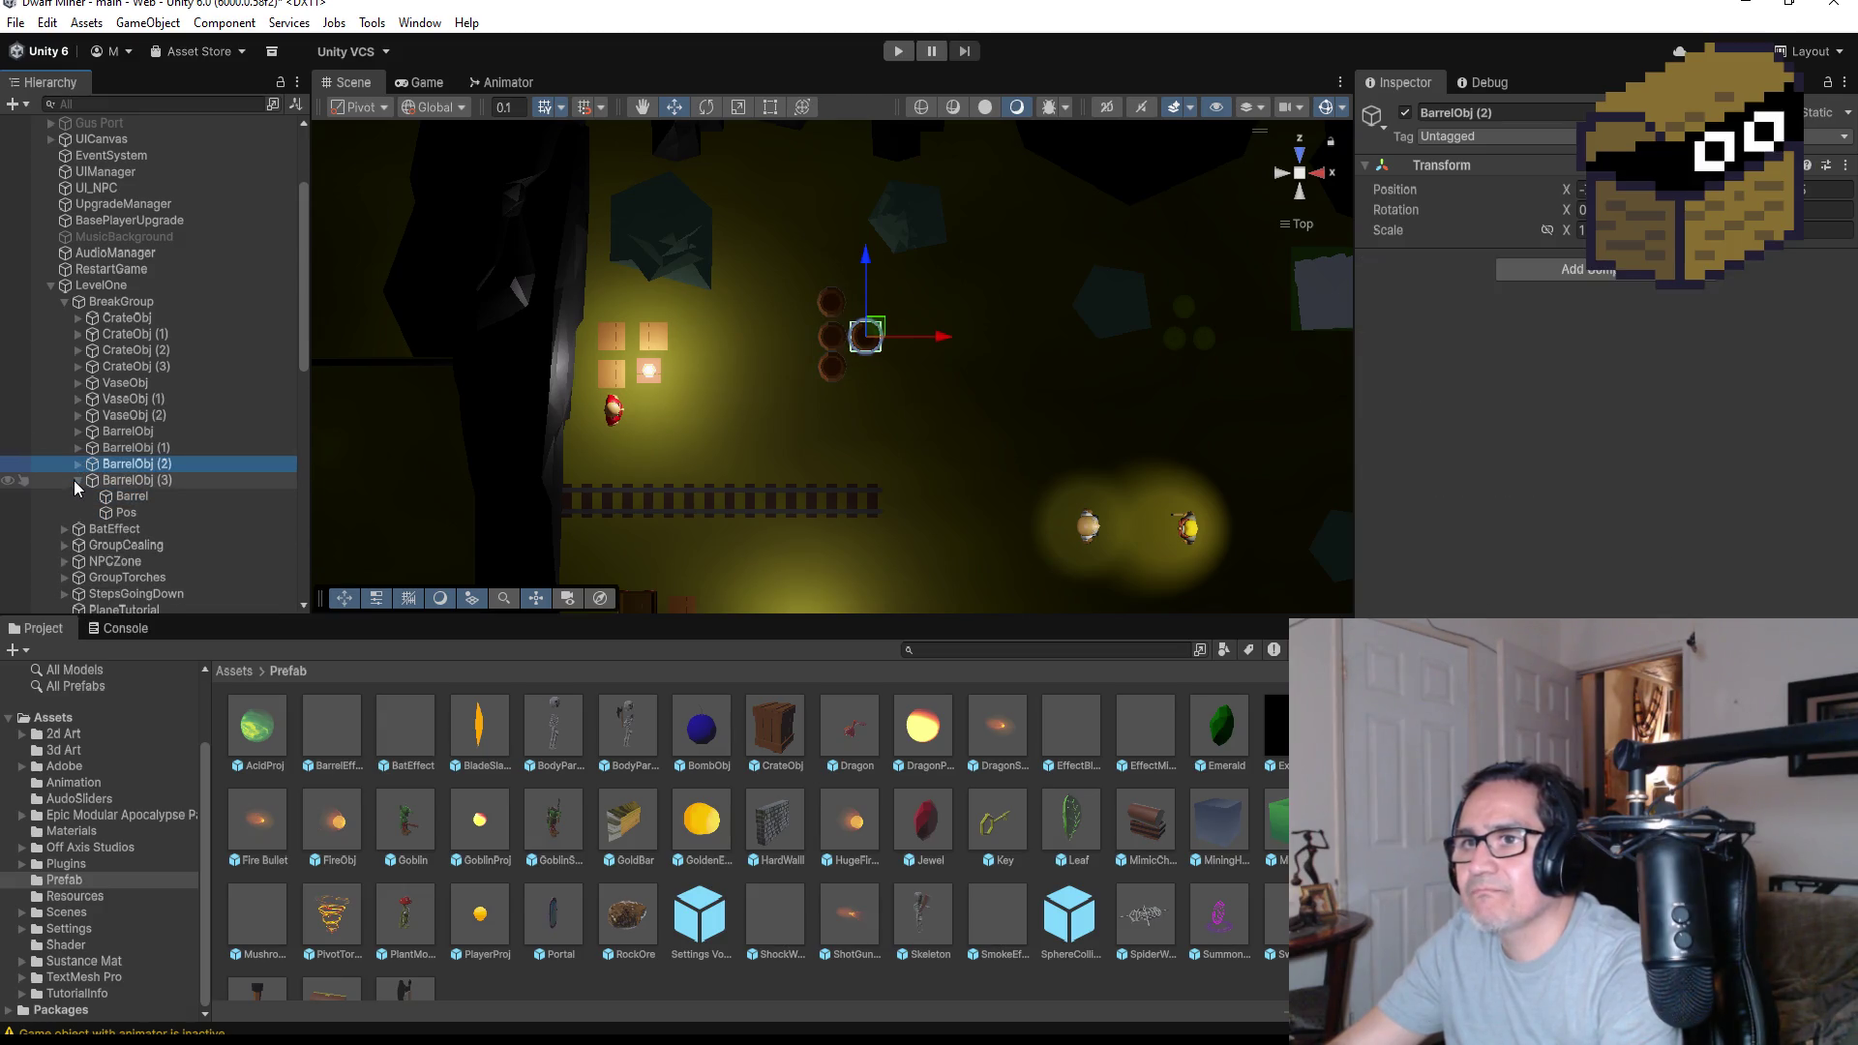
click(208, 433)
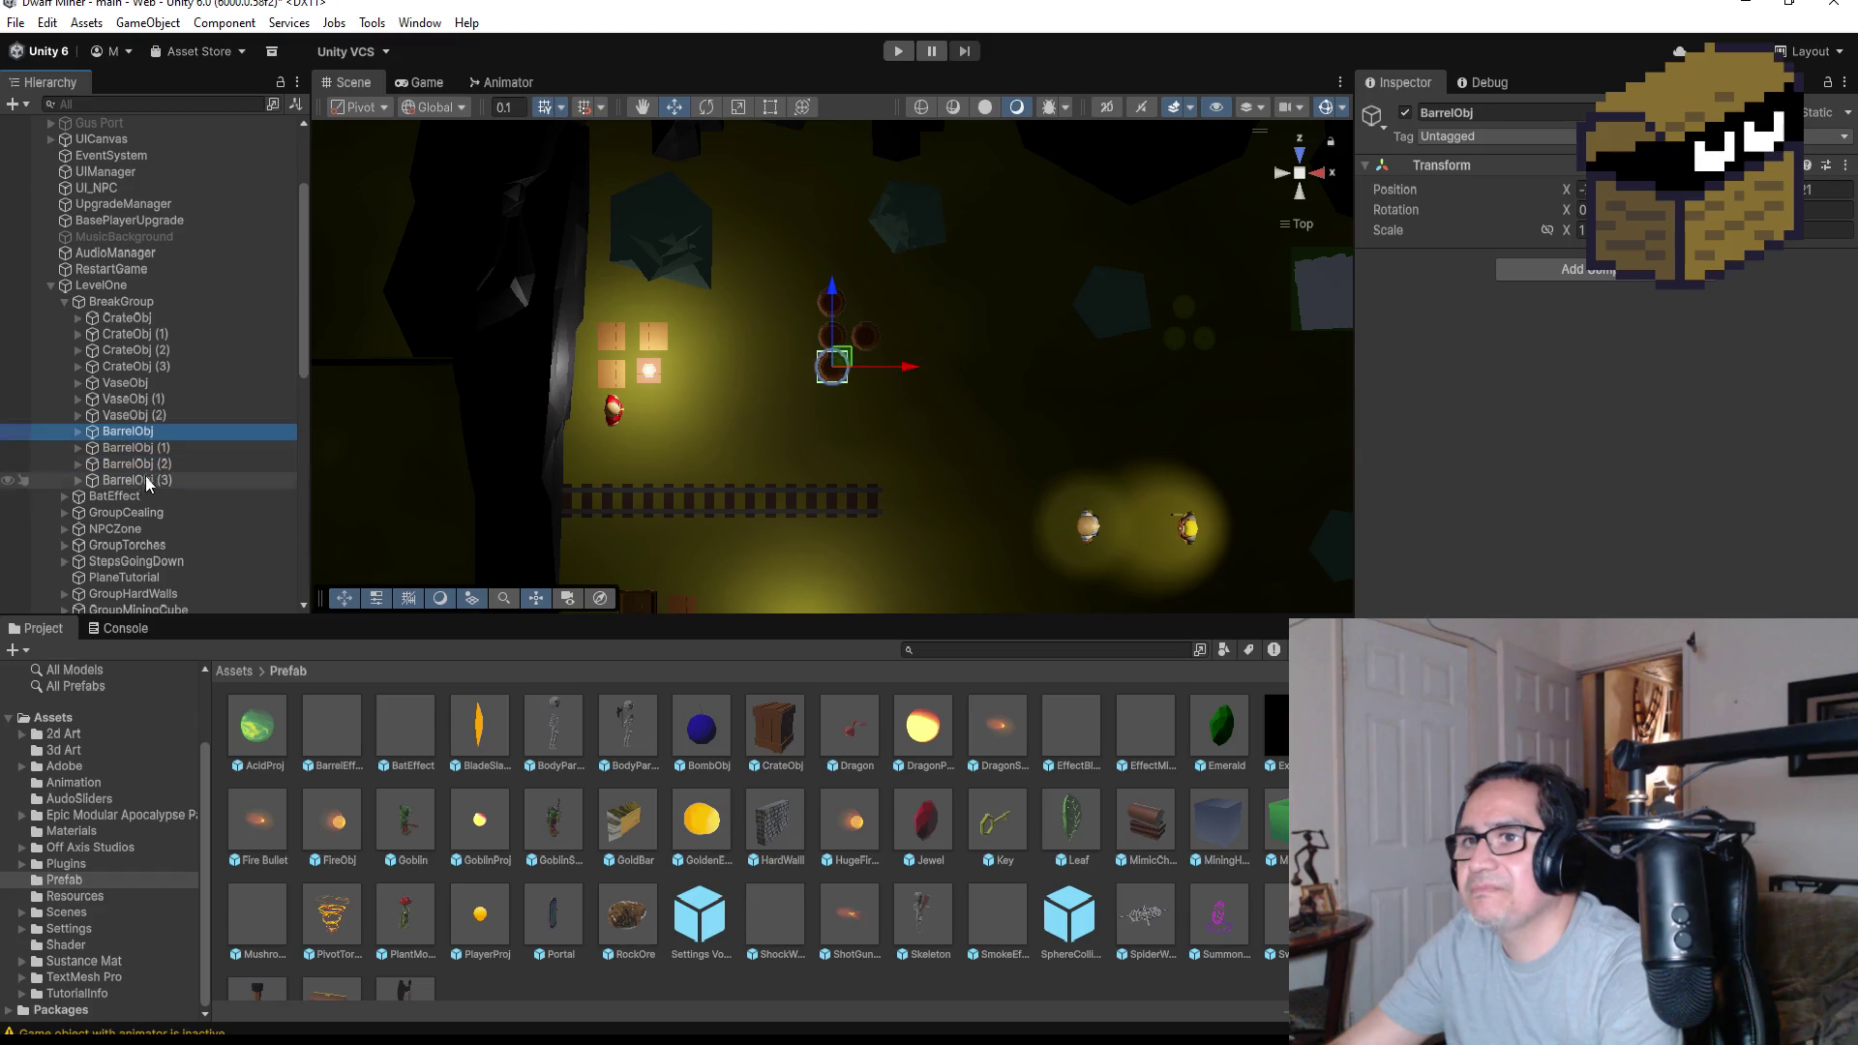
shift+click(151, 478)
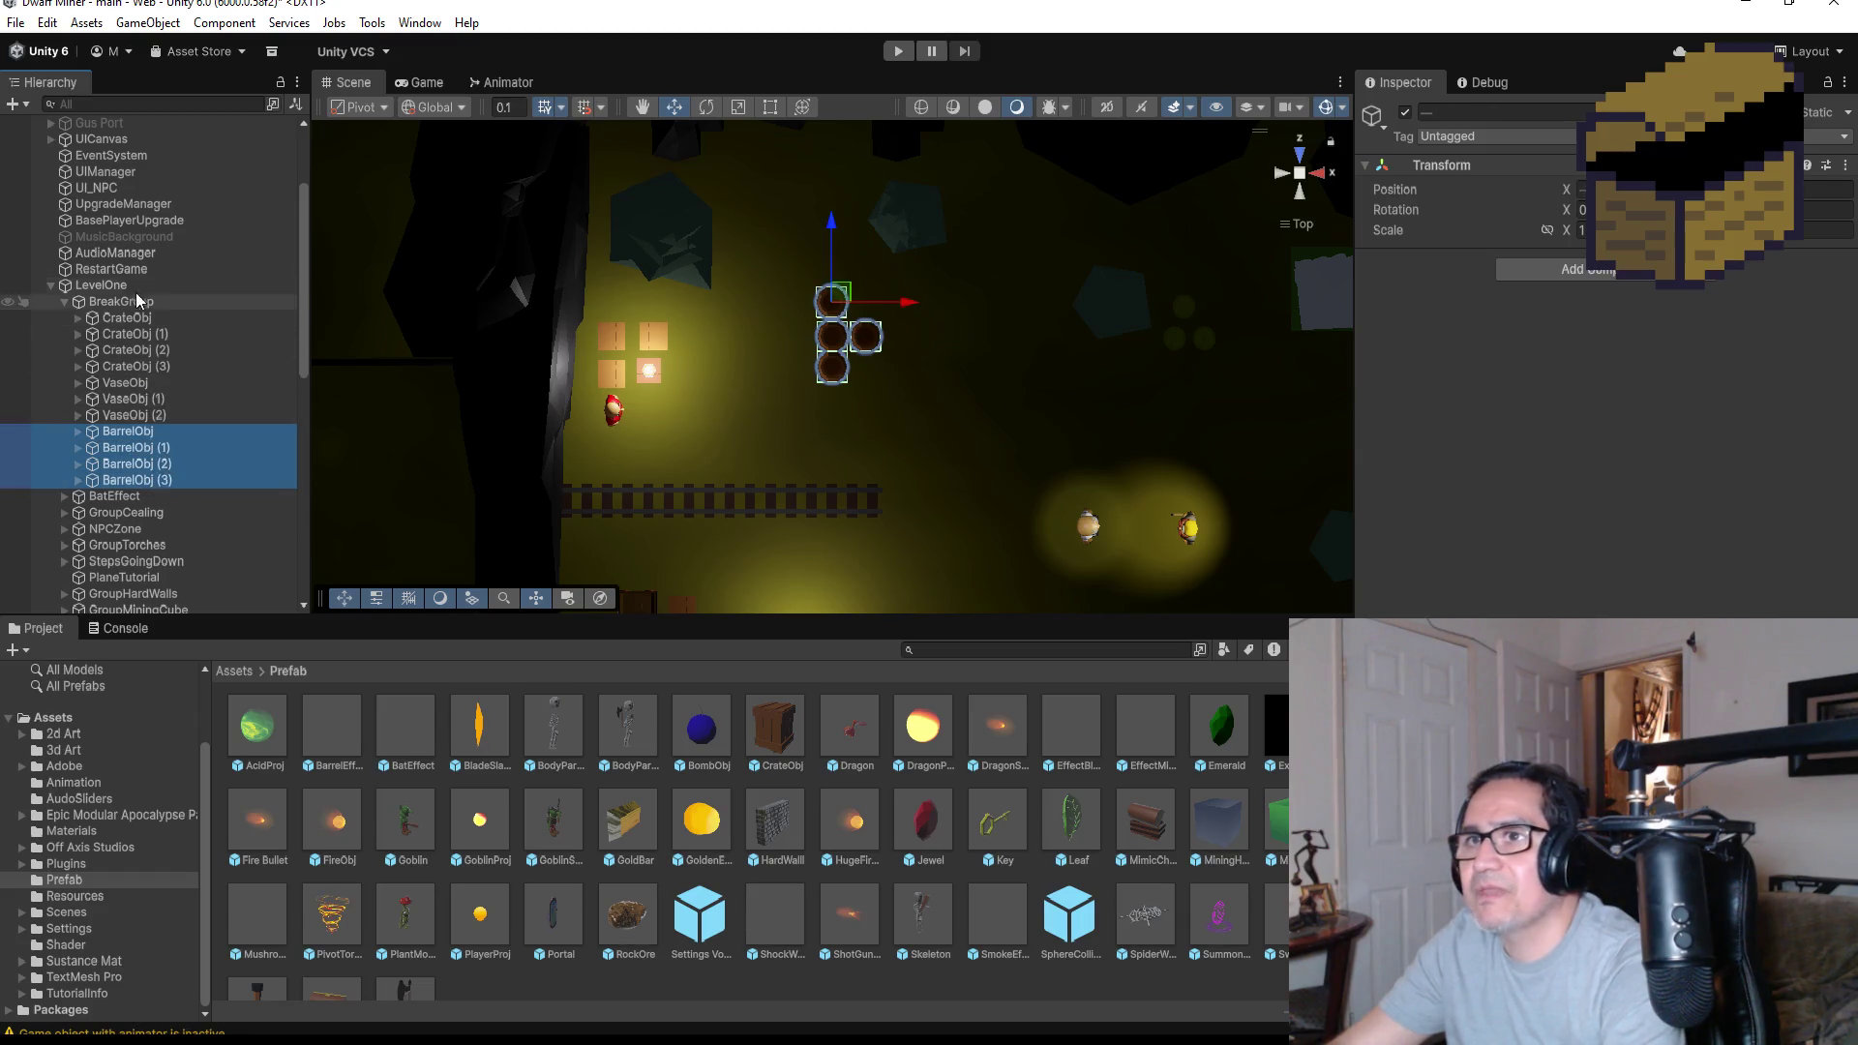
mouse_move(127, 242)
mouse_down()
mouse_move(106, 154)
mouse_move(145, 229)
mouse_move(121, 249)
mouse_up()
click(122, 250)
Re-enable Gus Port and select BarrelObj through BarrelObj (3) together
click(1404, 114)
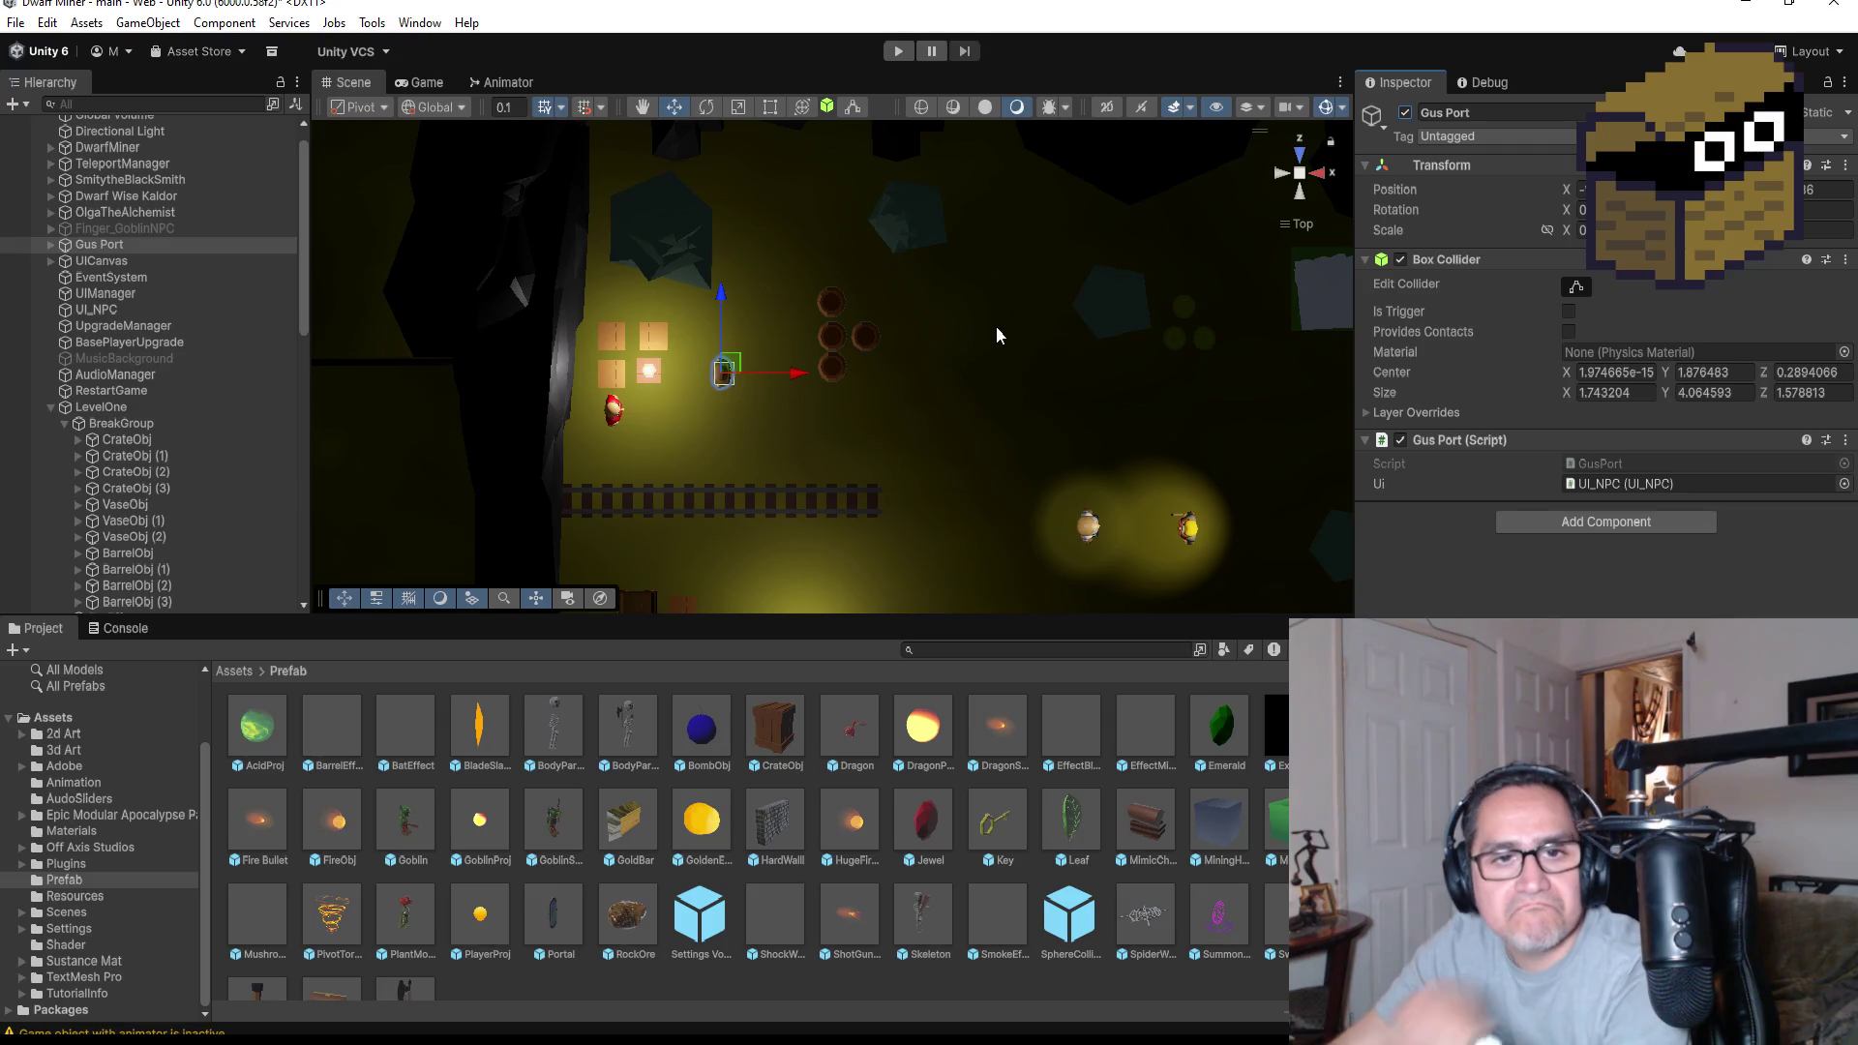
scroll(155, 465, down, 5)
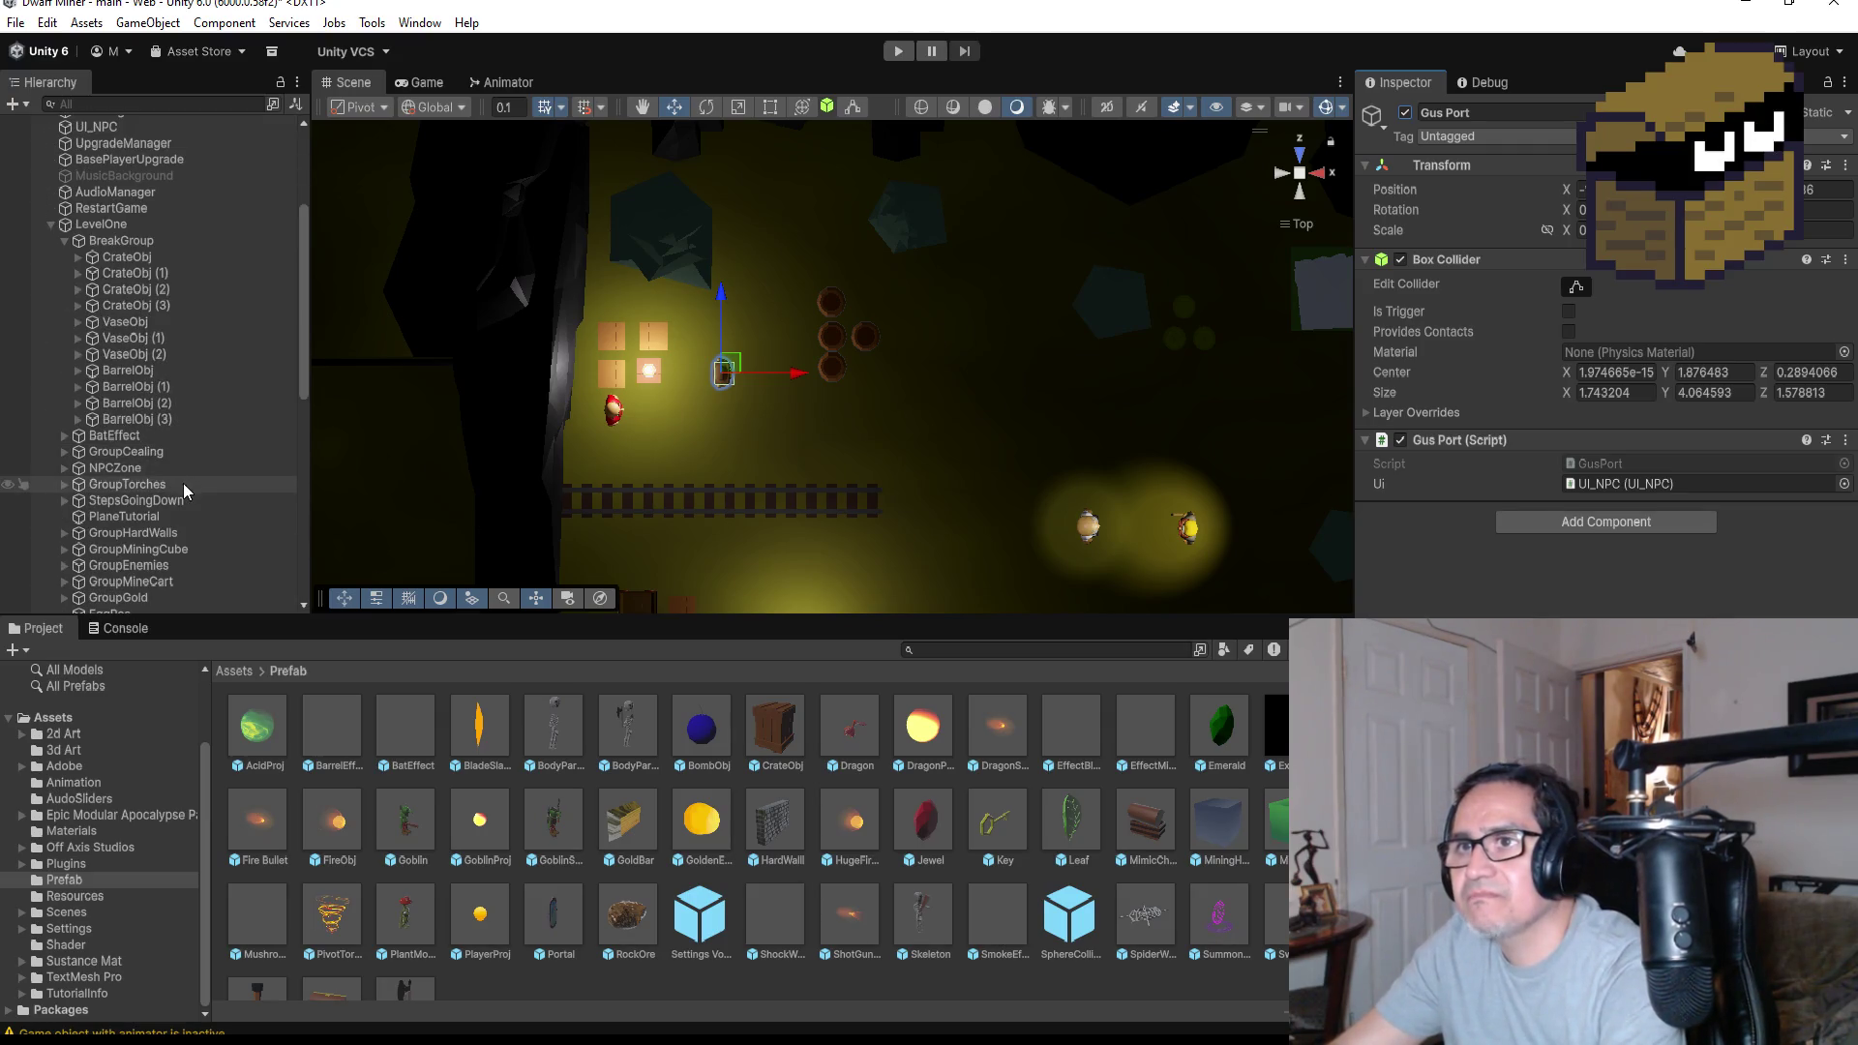
click(137, 371)
shift+click(155, 420)
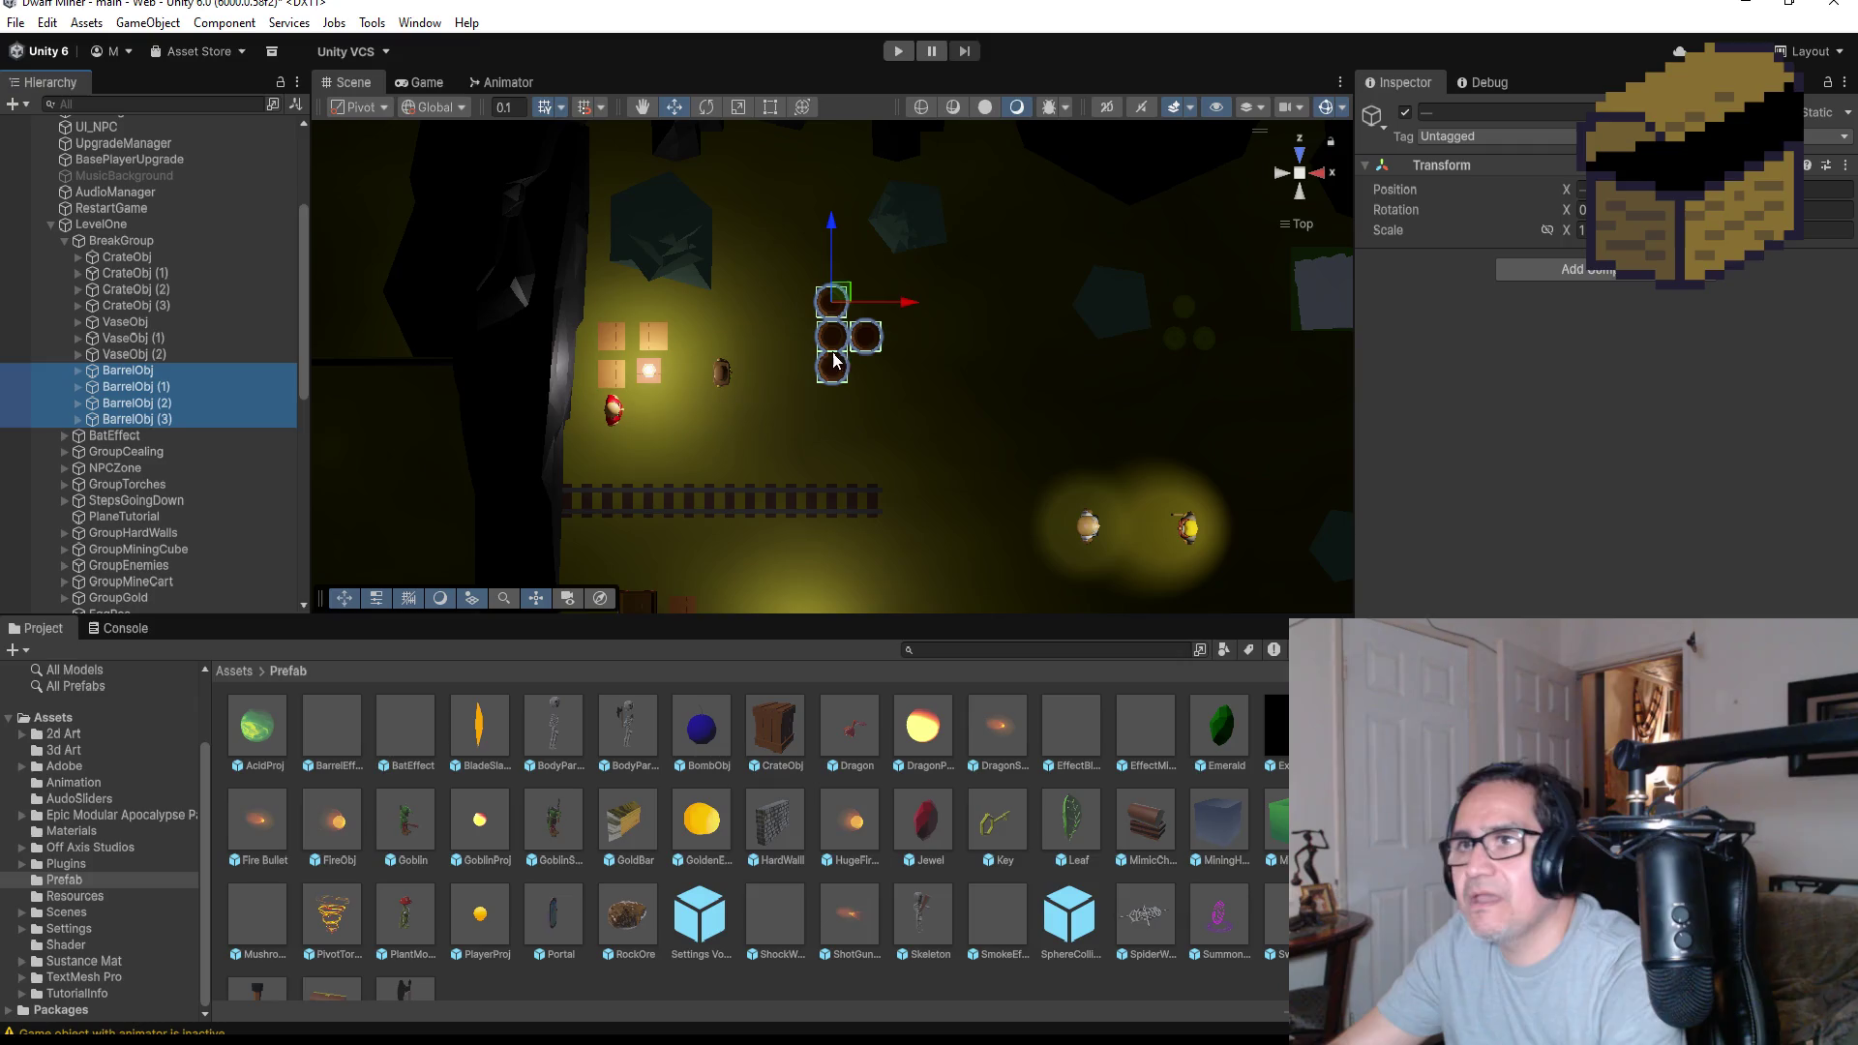
Shift the four barrels left and up with the move gizmo, then enter play mode
drag(907, 306, 836, 305)
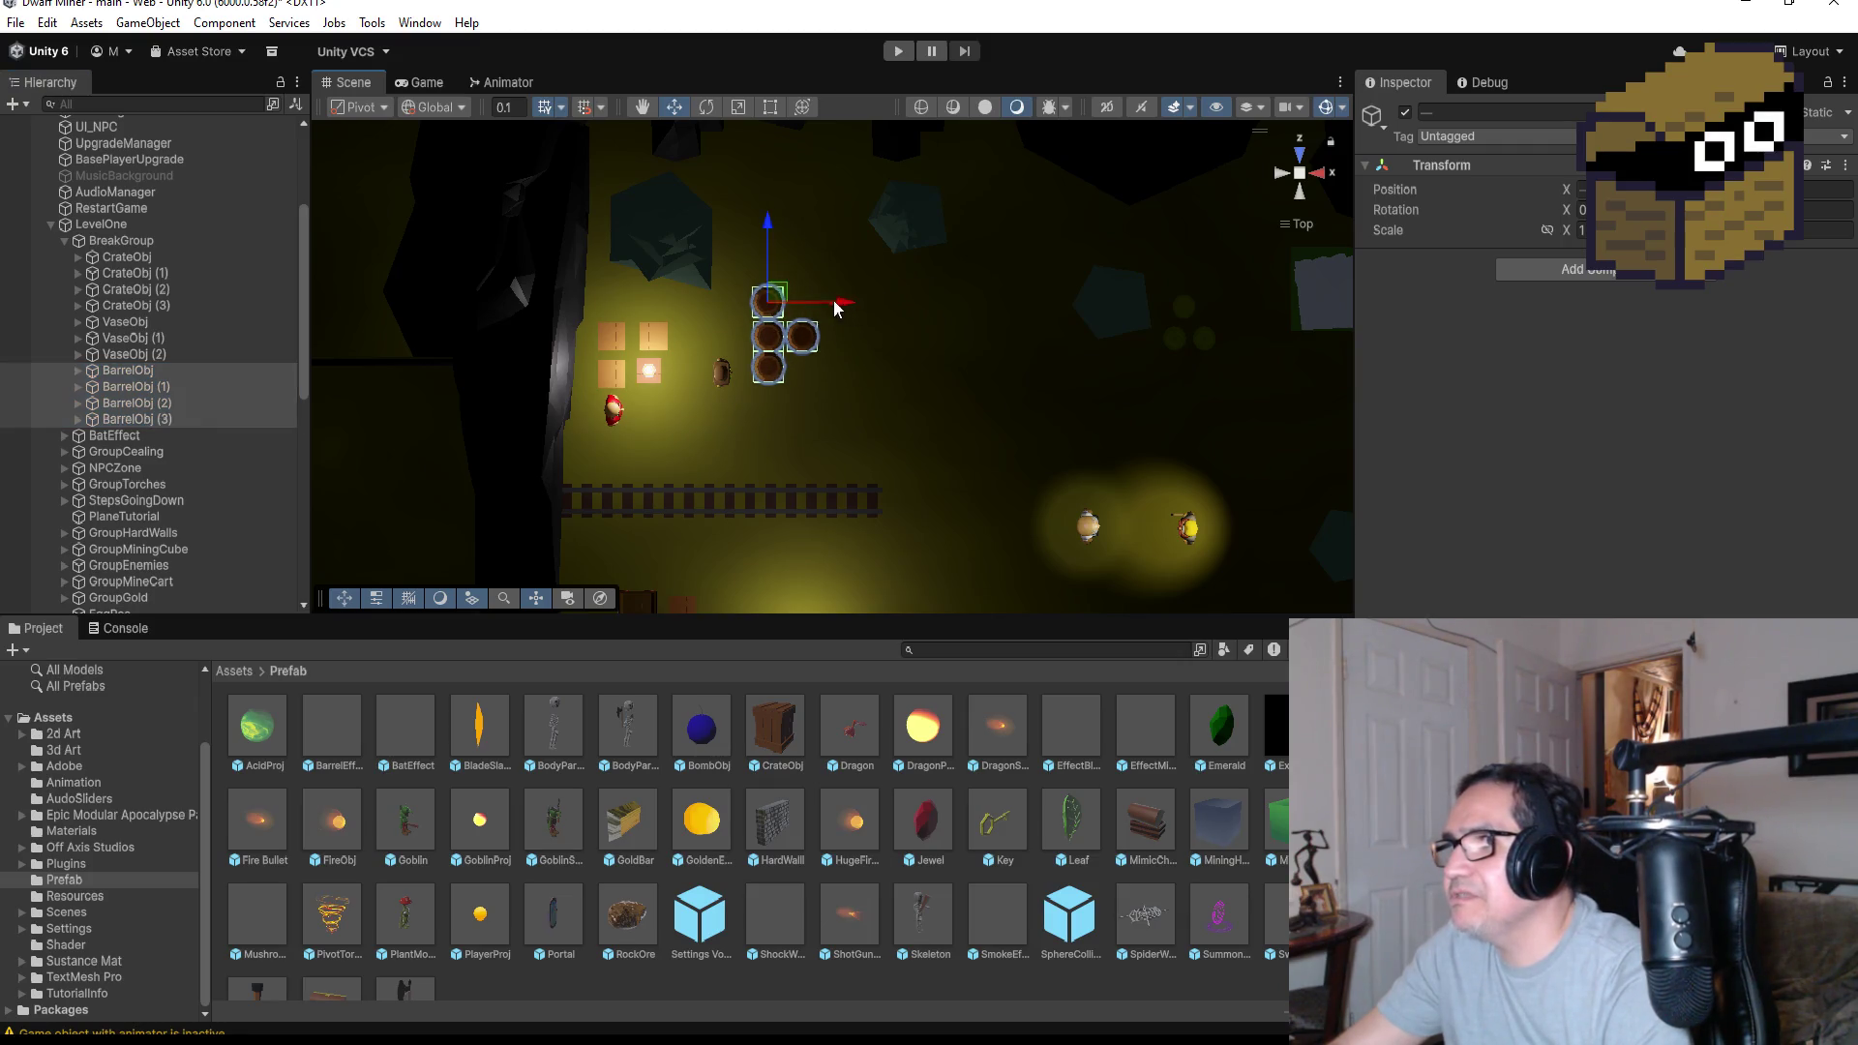
drag(766, 234, 766, 192)
drag(842, 263, 806, 266)
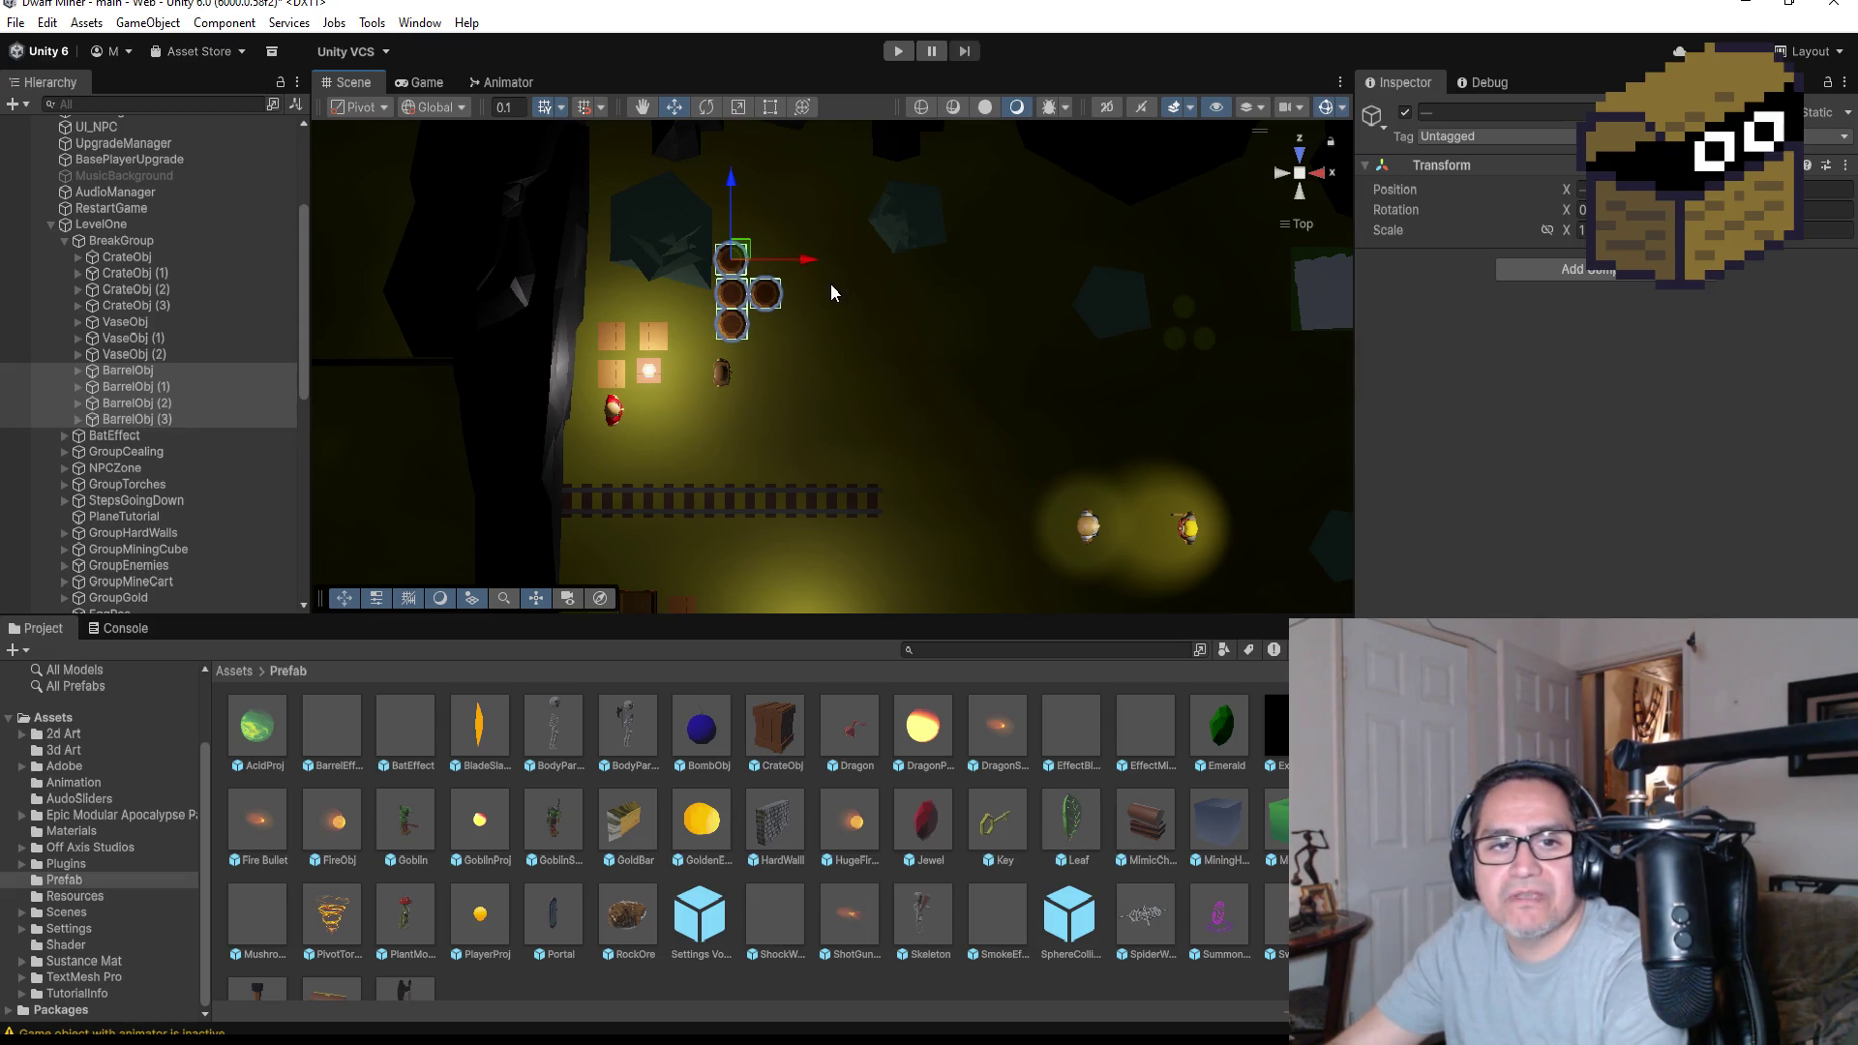
scroll(780, 501, down, 3)
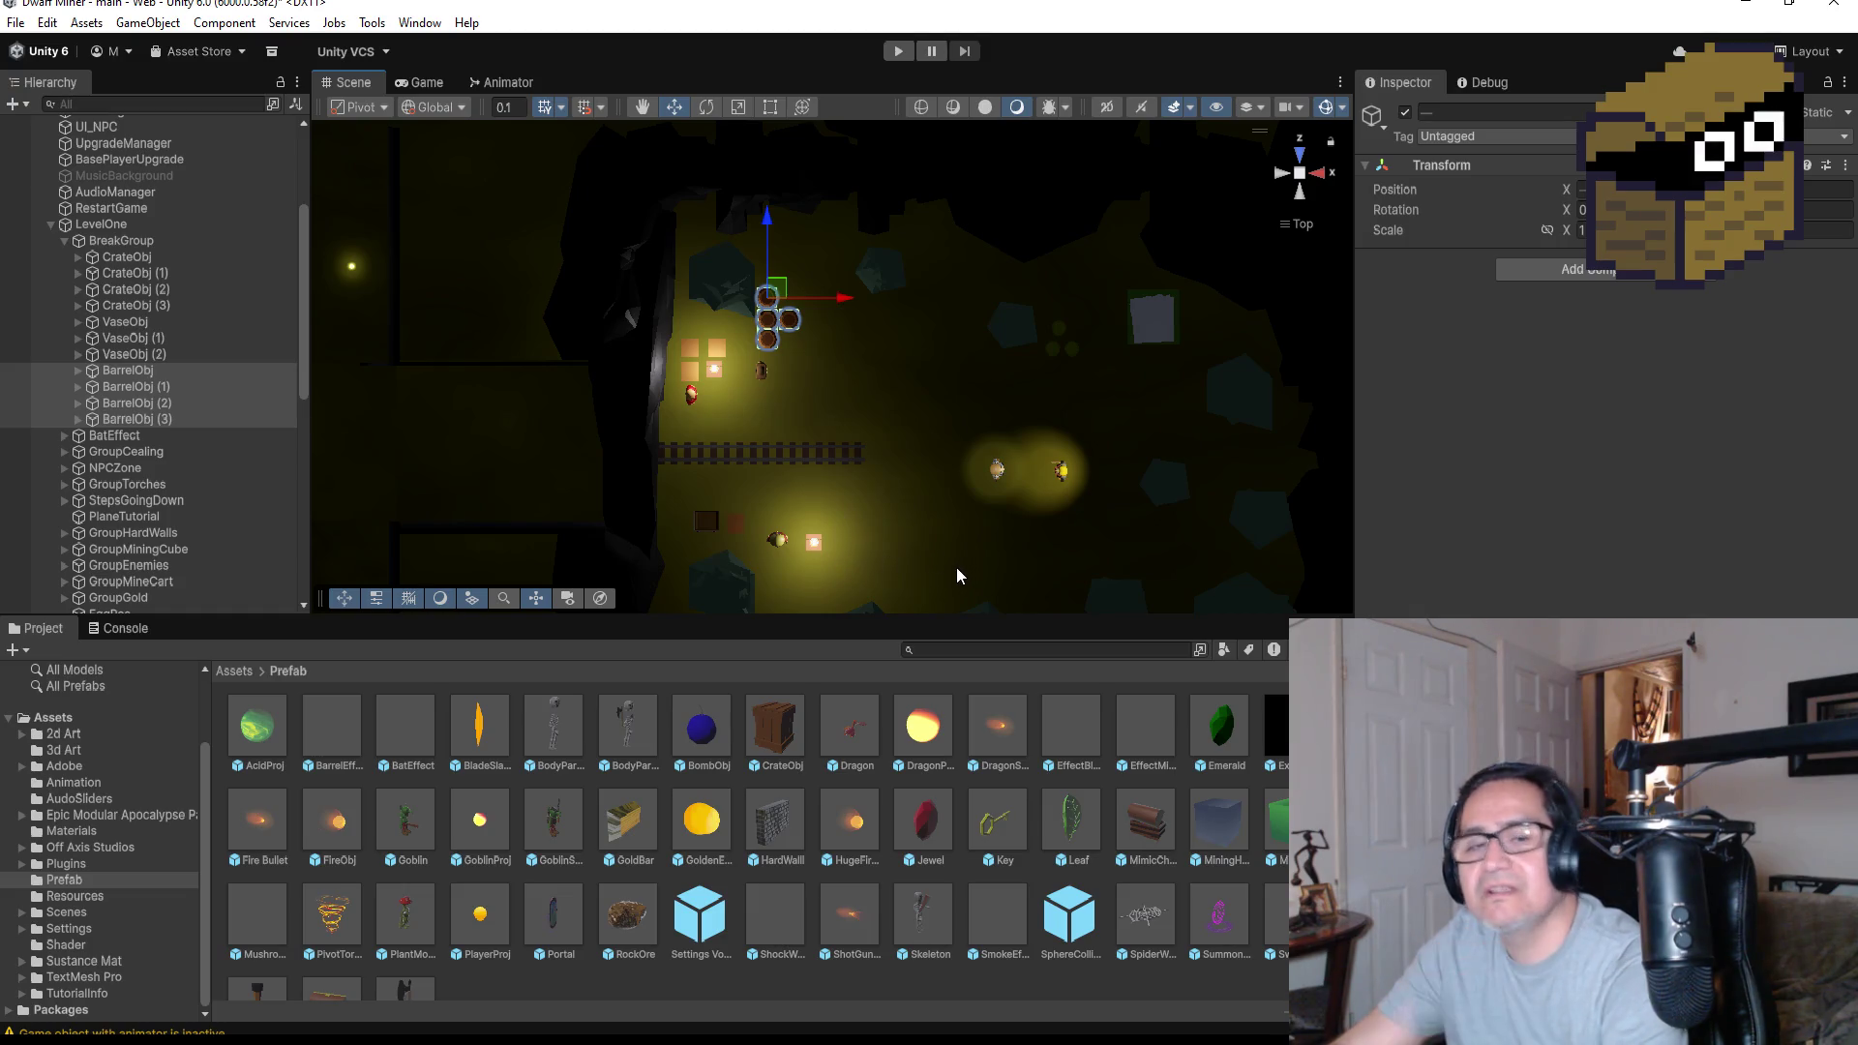
click(908, 55)
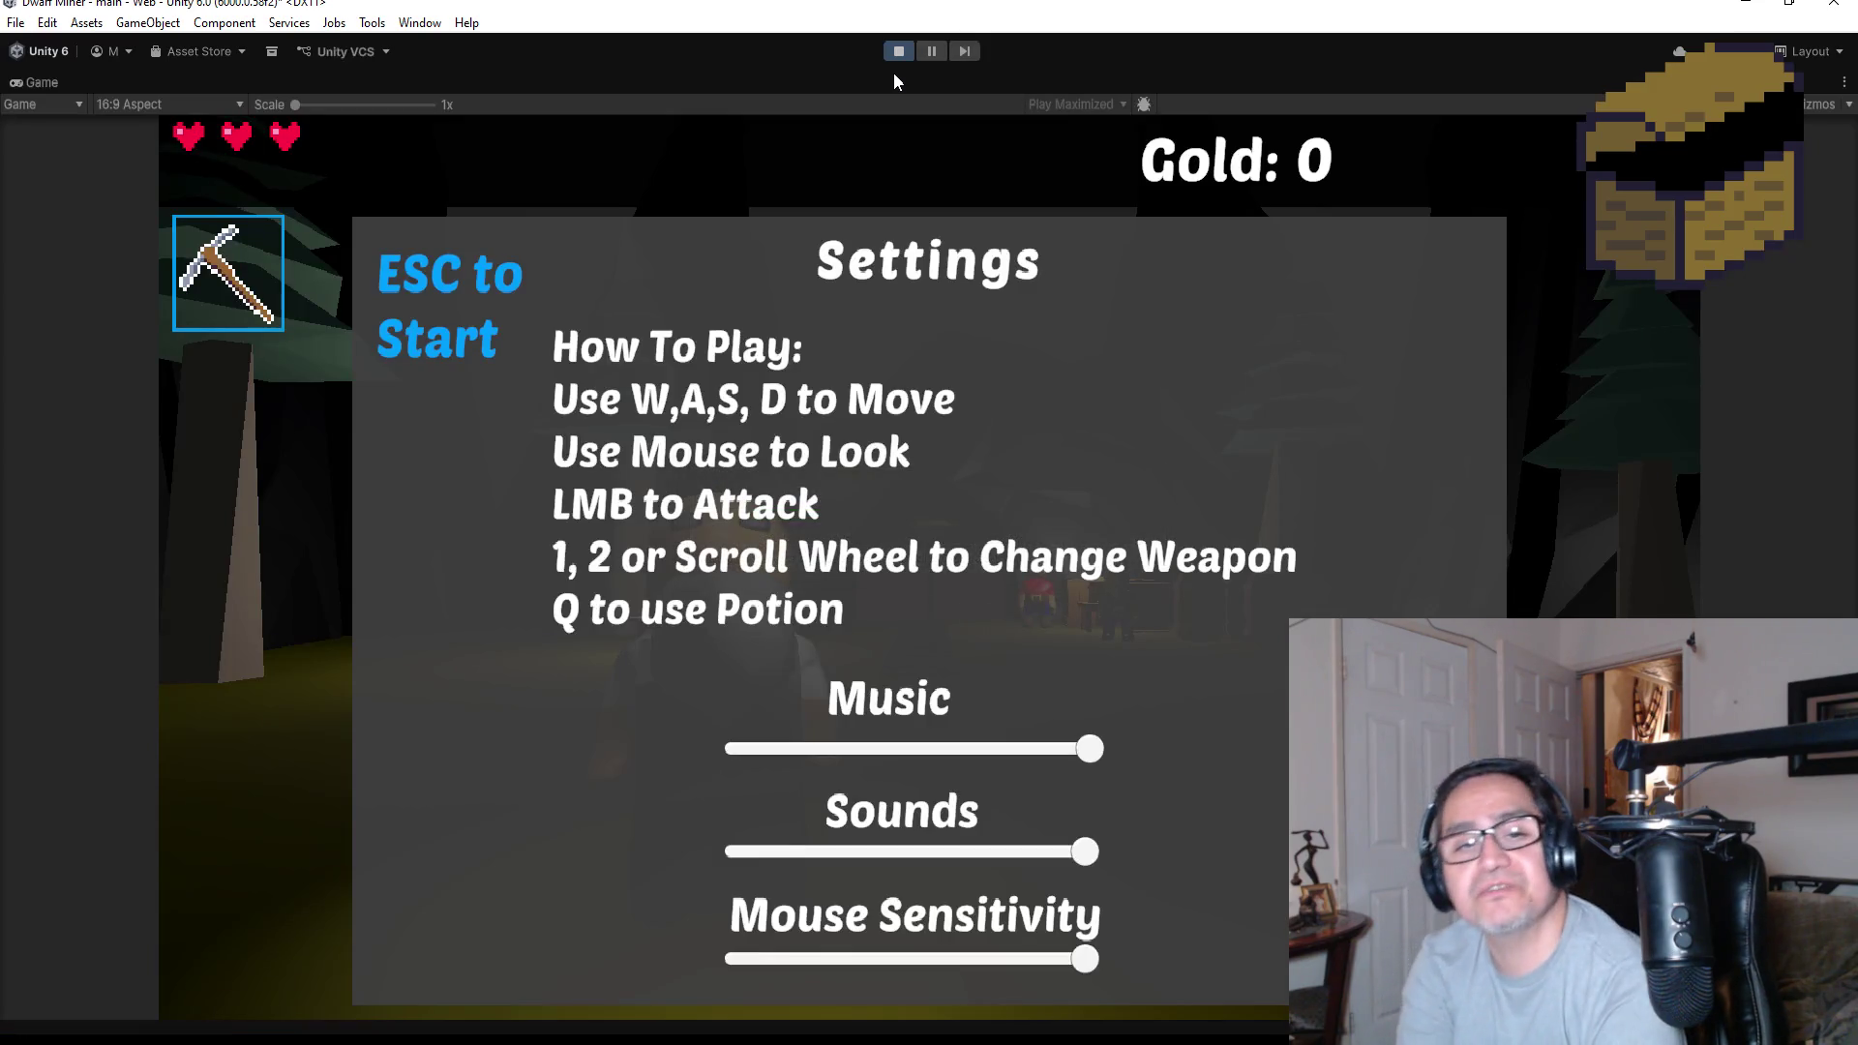
Start the game and walk past the barrels and lamp table, swinging the knife twice
click(927, 612)
key(Escape)
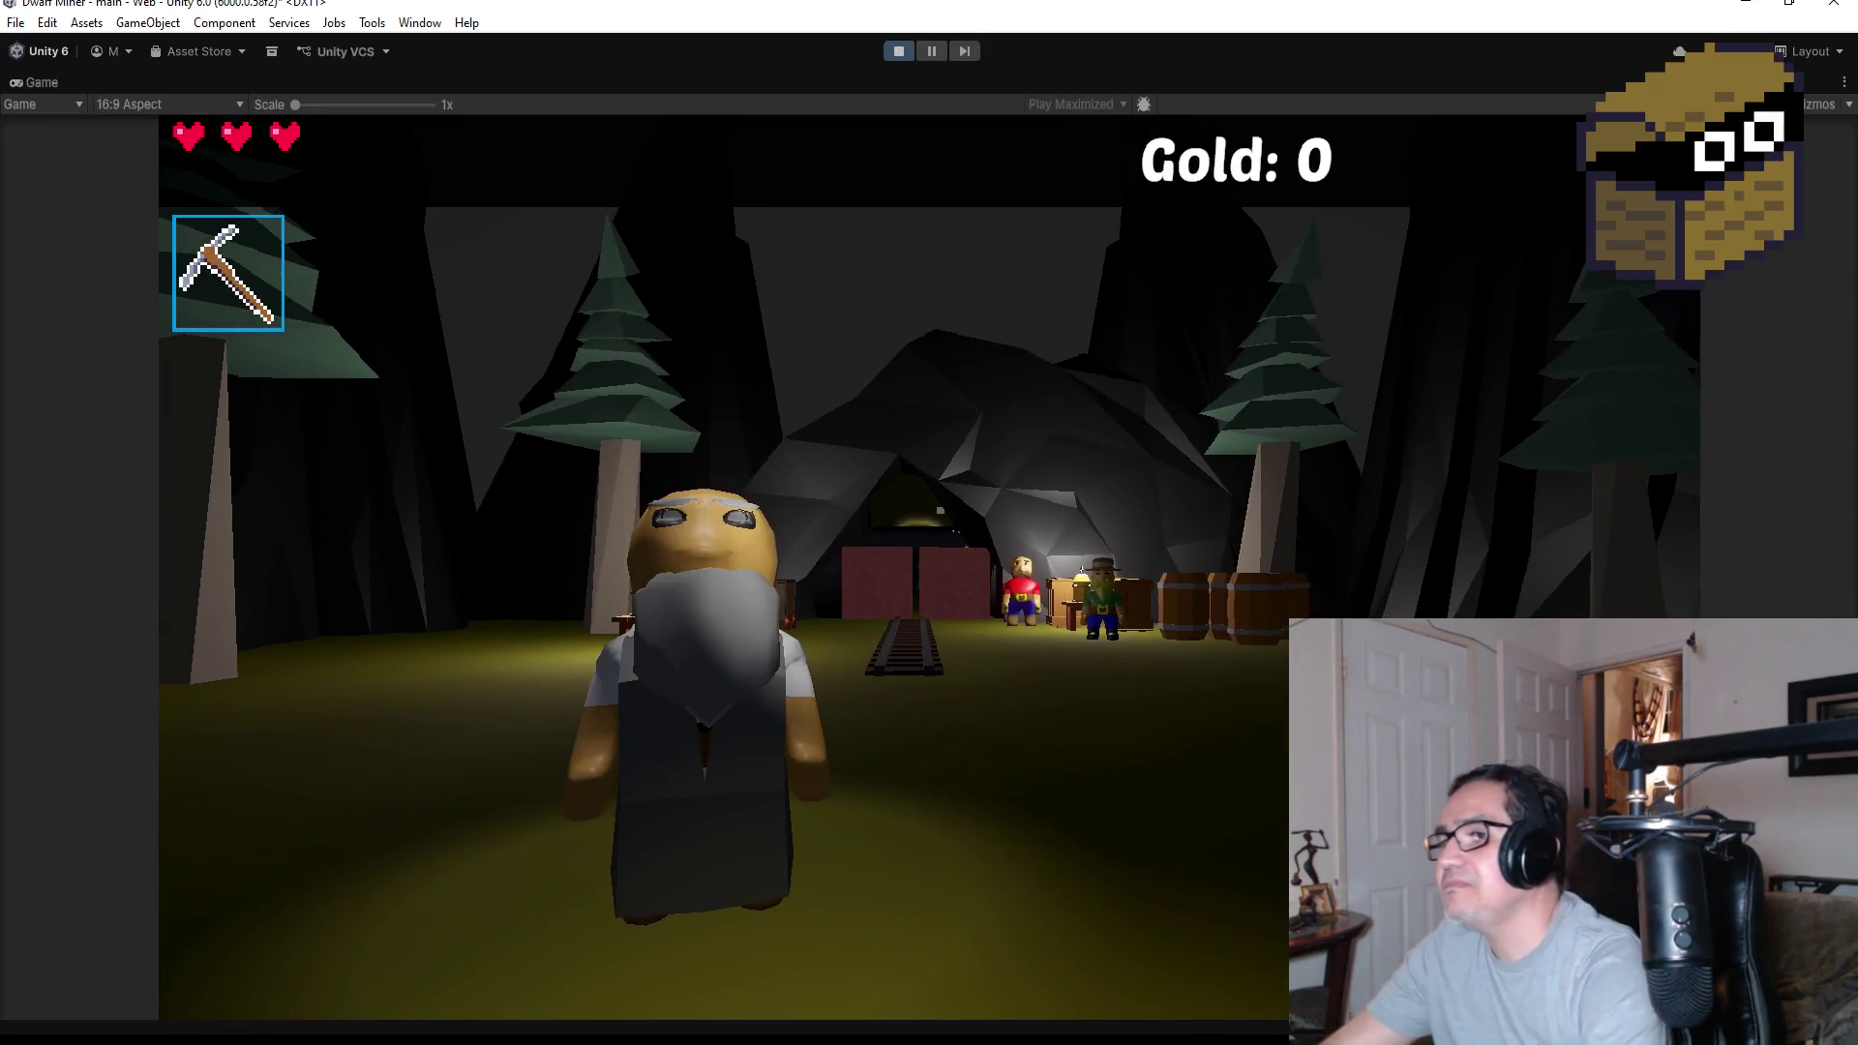
key(w)
scroll(723, 566, down, 1)
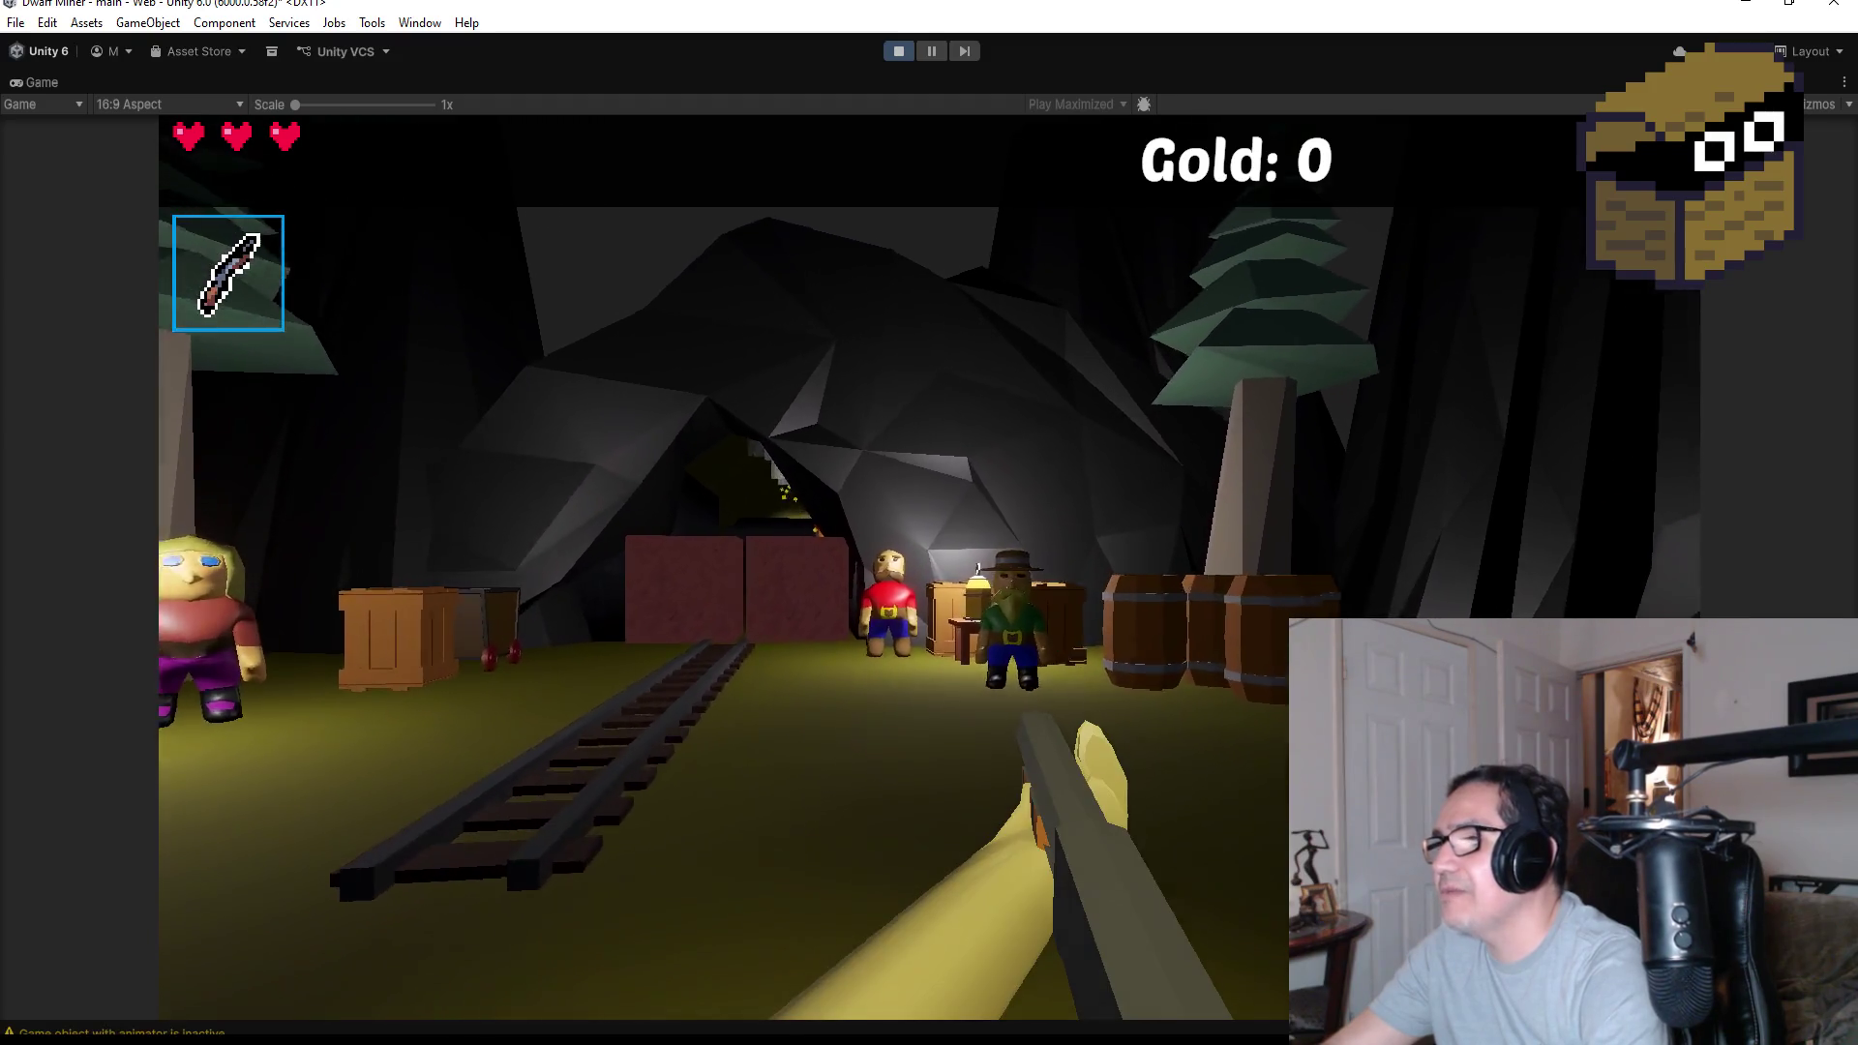
click(723, 566)
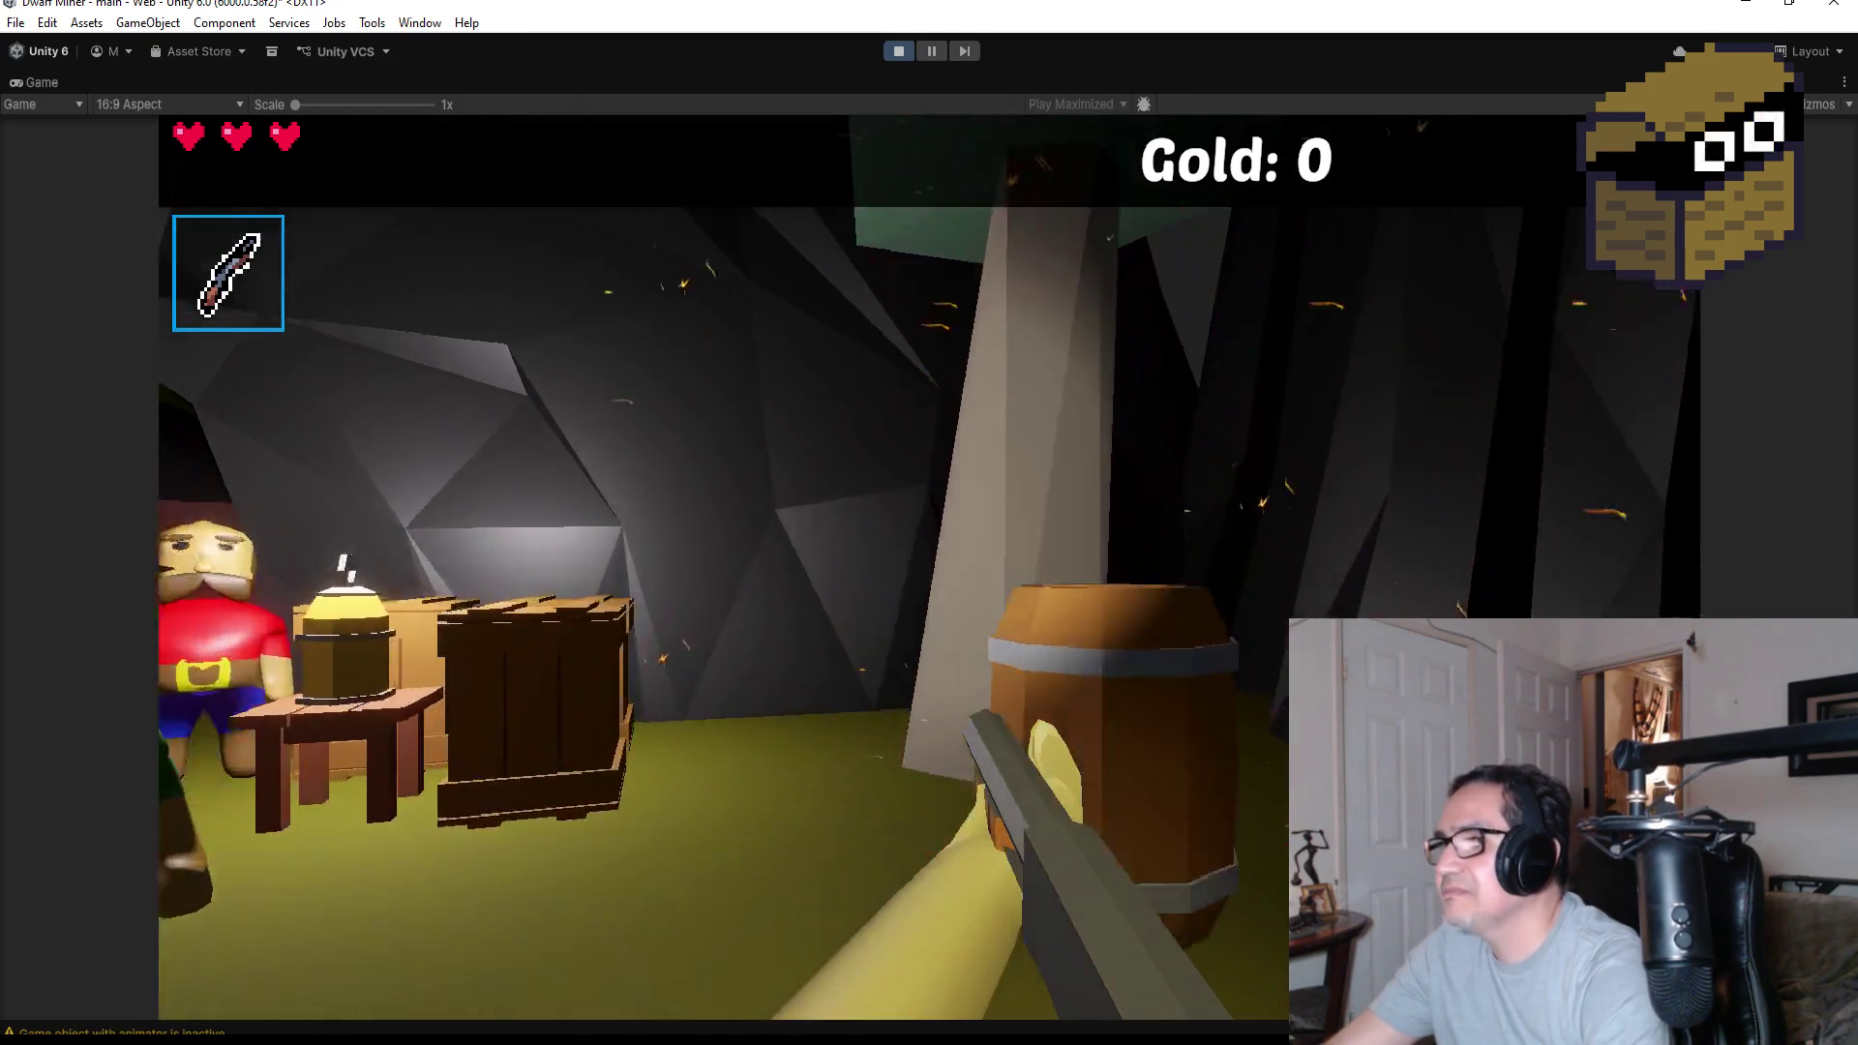
click(723, 566)
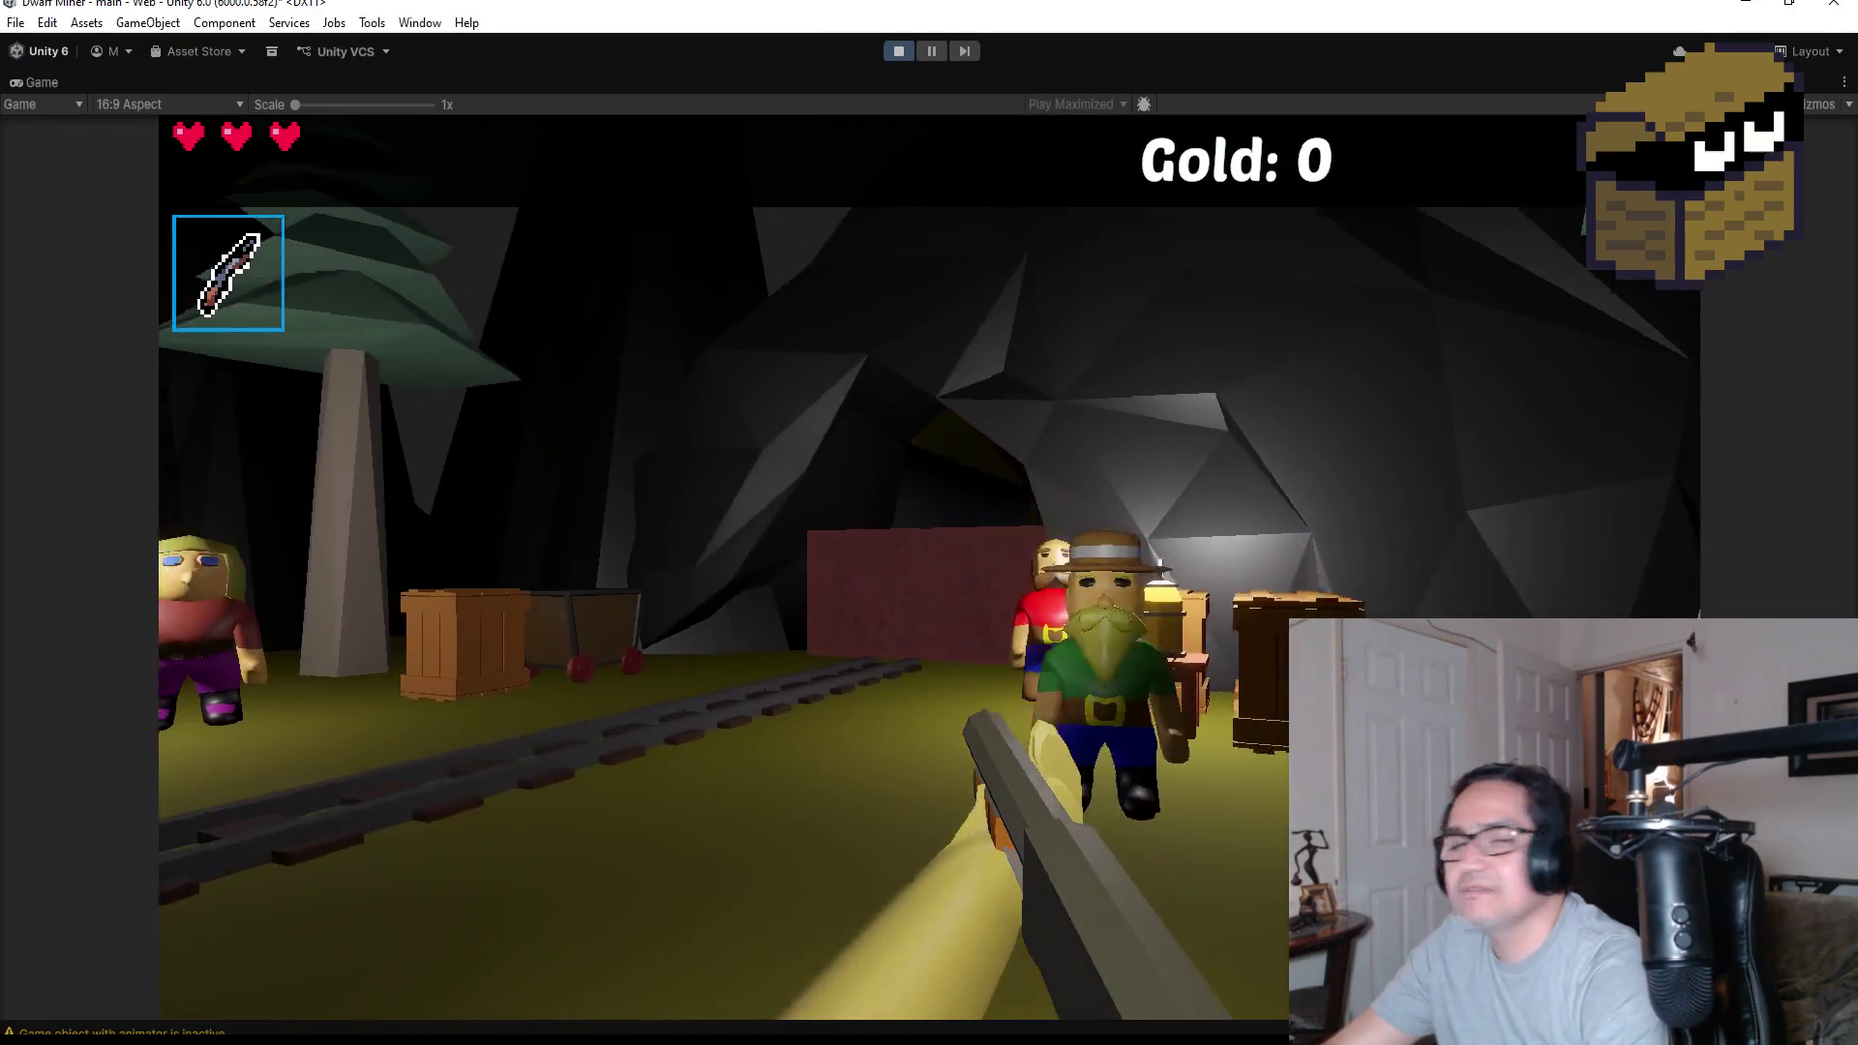
key(w)
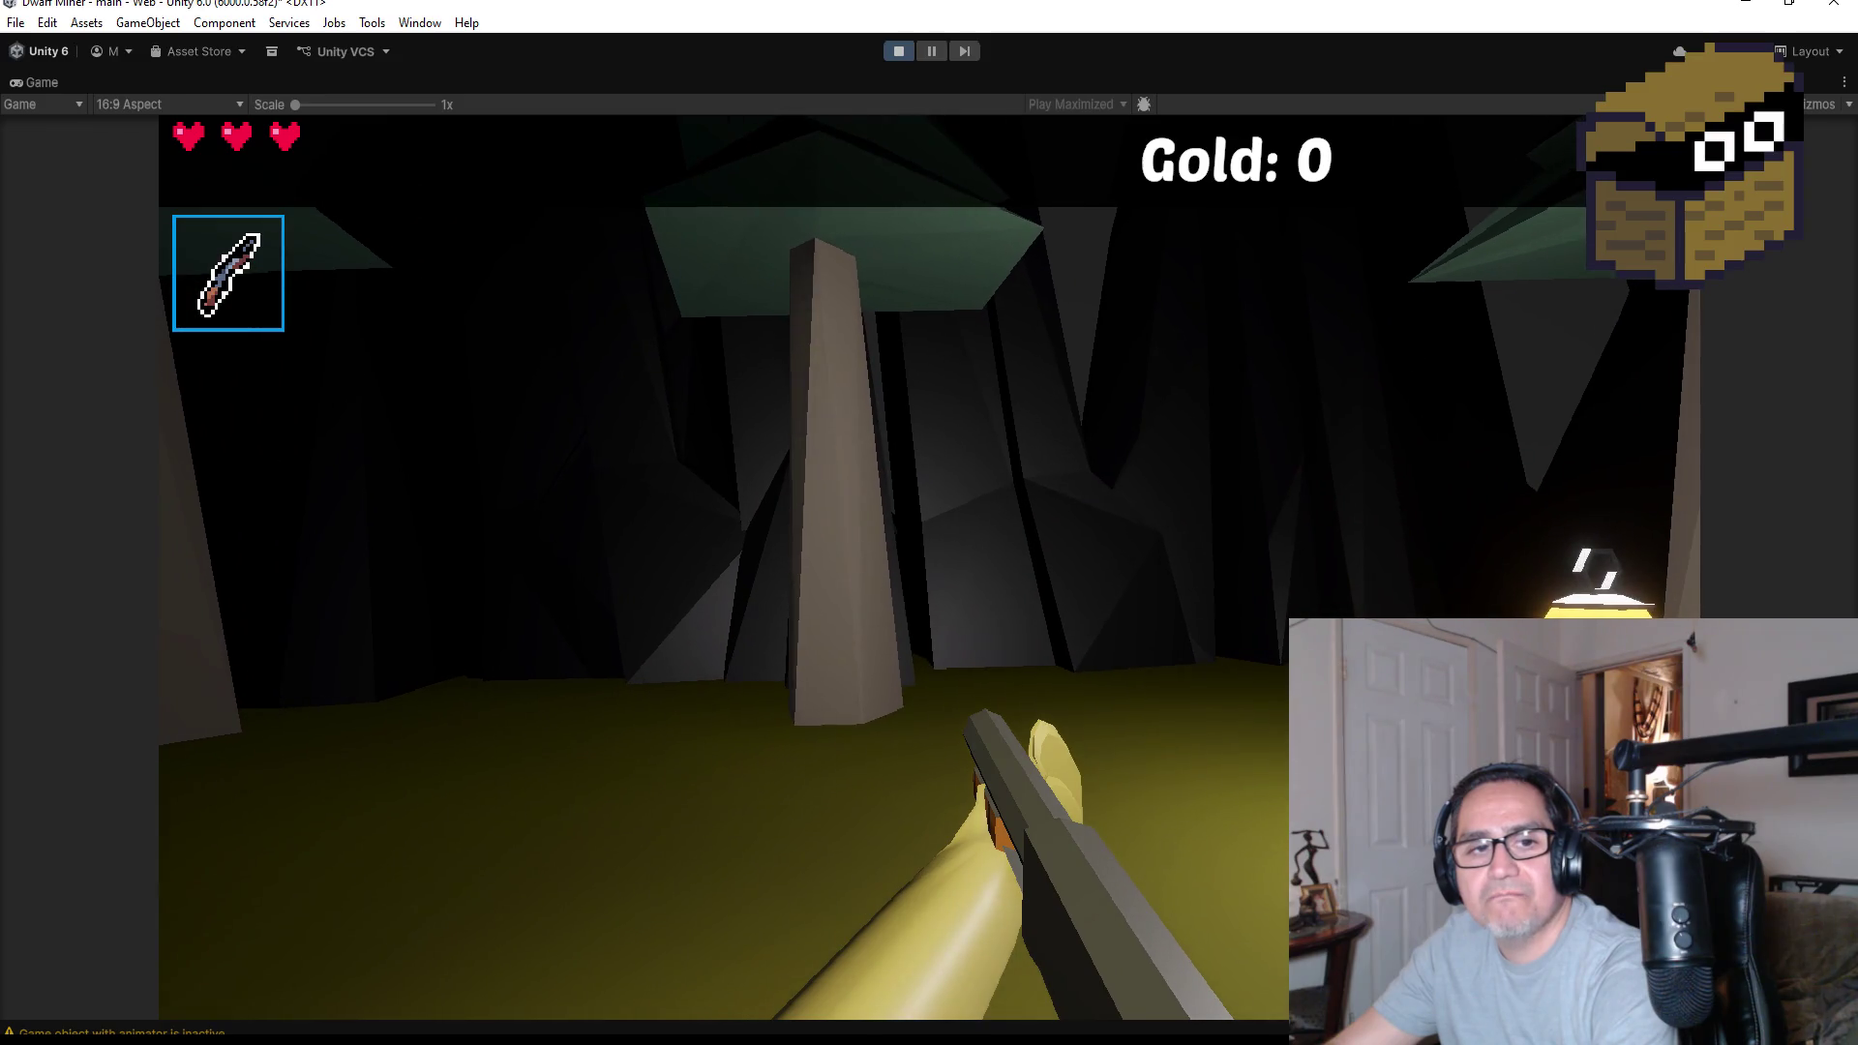
scroll(928, 523, down, 1)
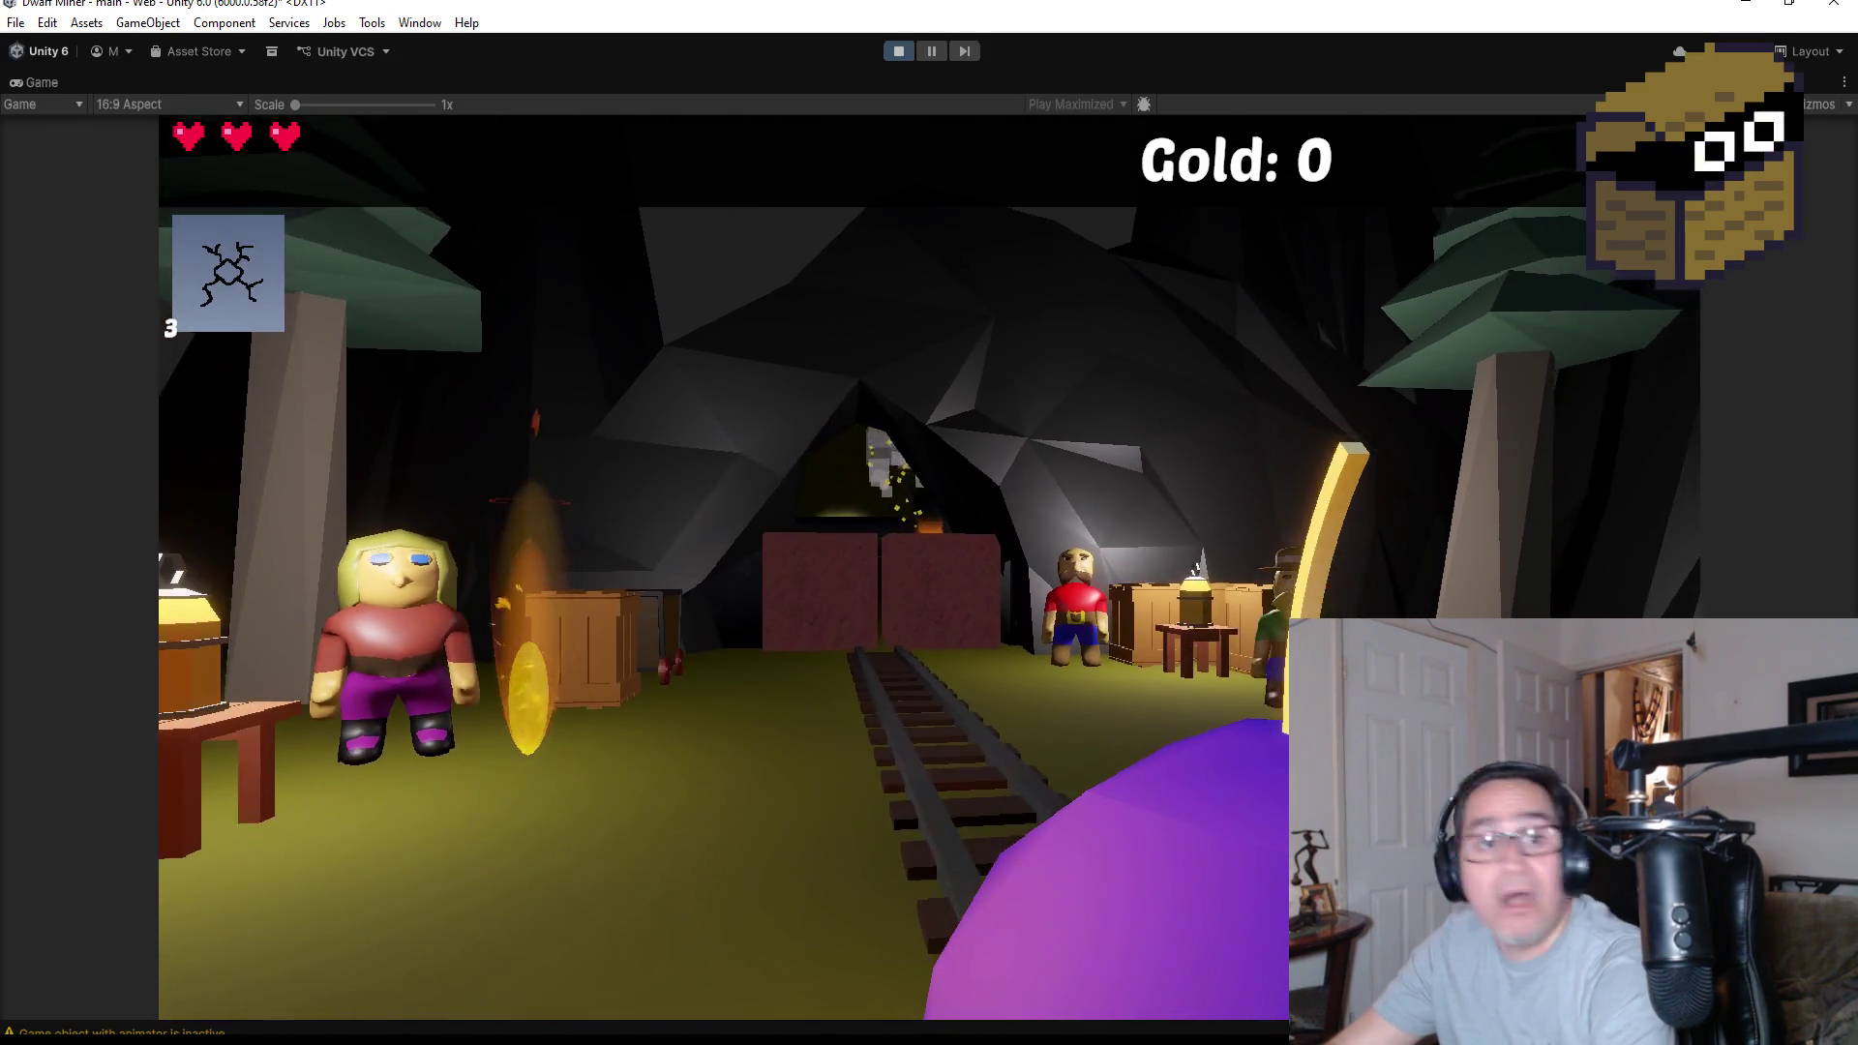
key(w)
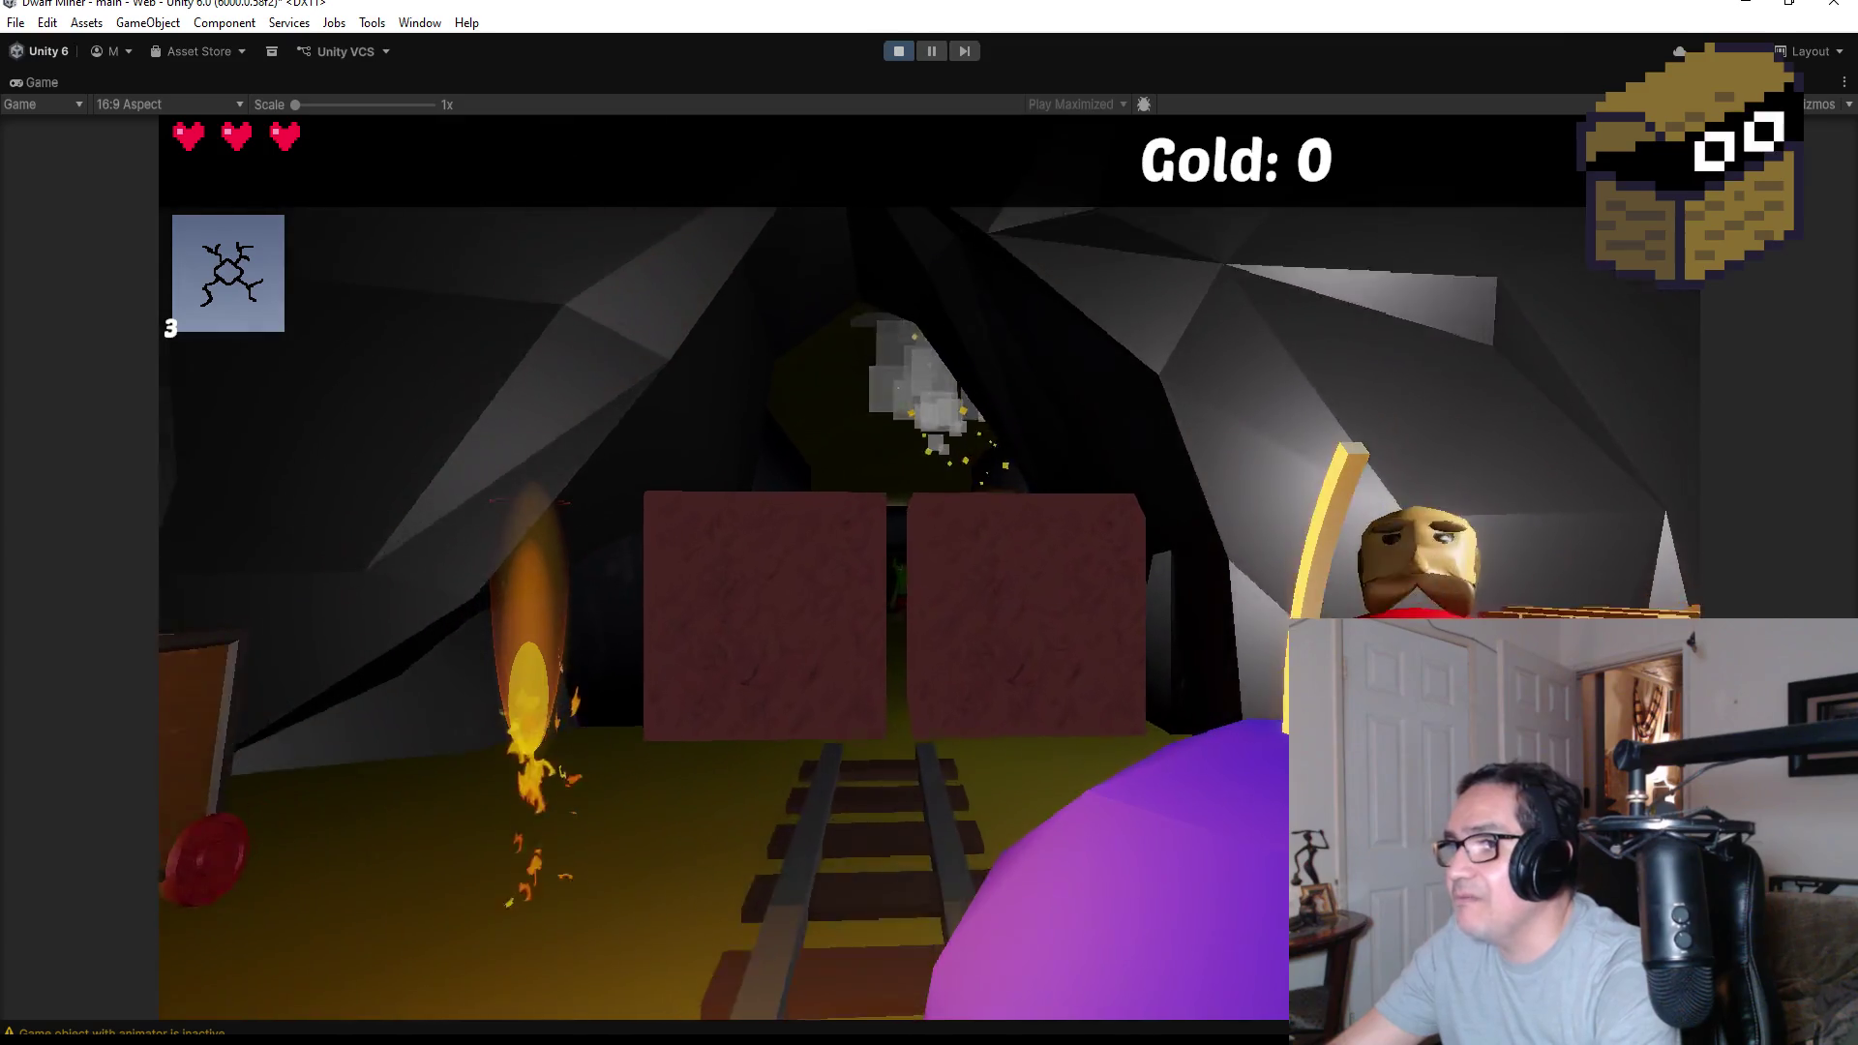
Throw all three bombs at the crates and forest clearing while collecting gold nuggets
click(929, 523)
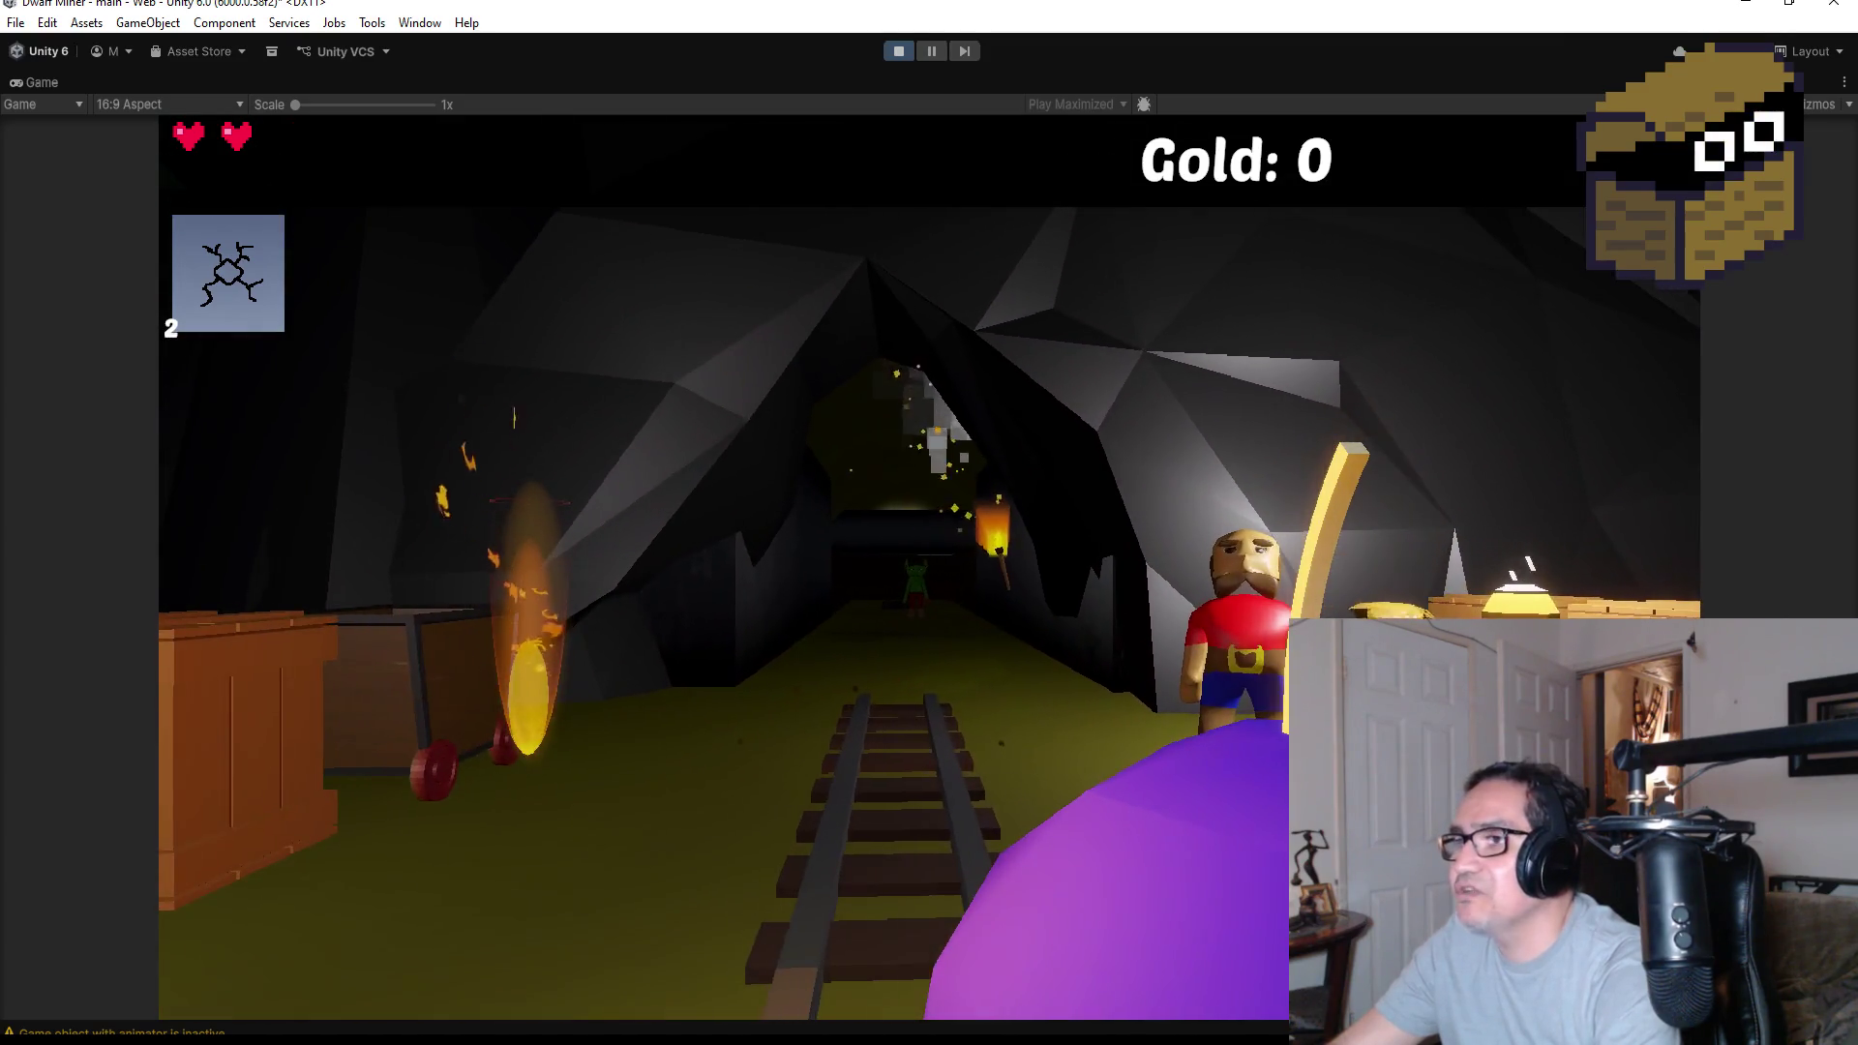
key(w)
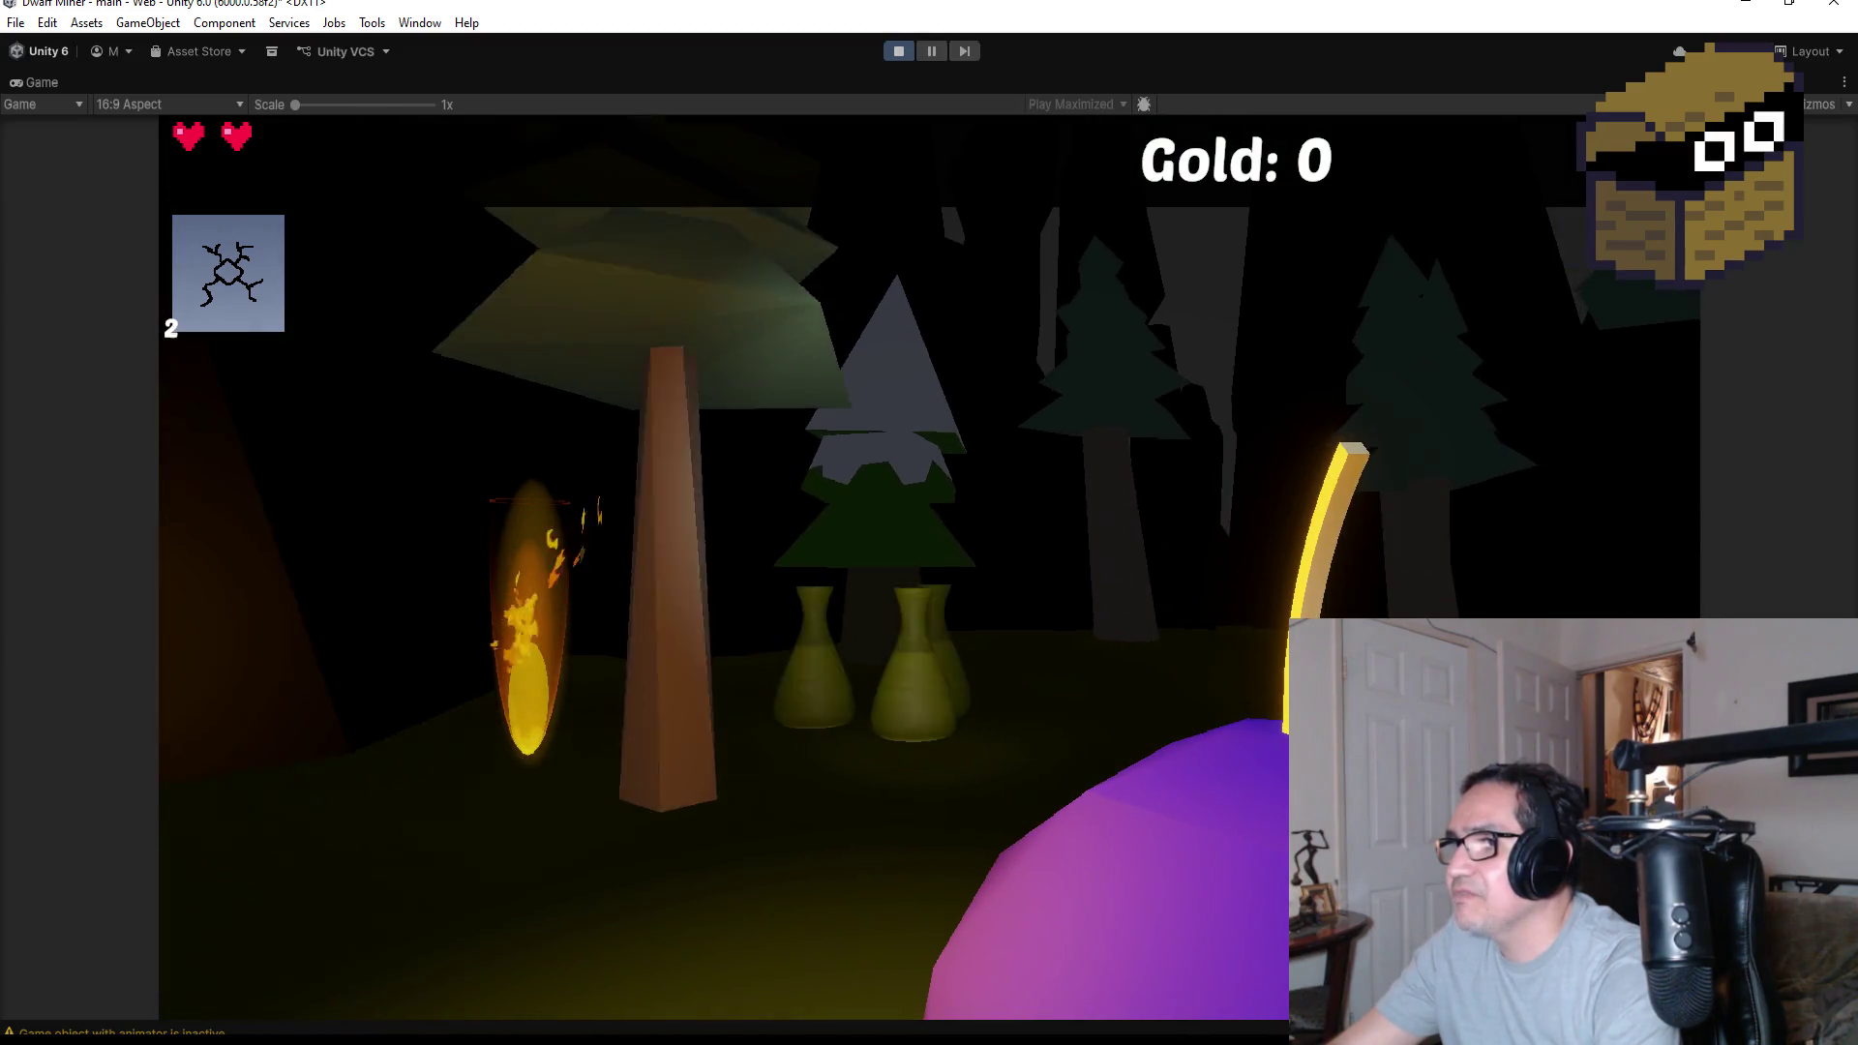
click(928, 522)
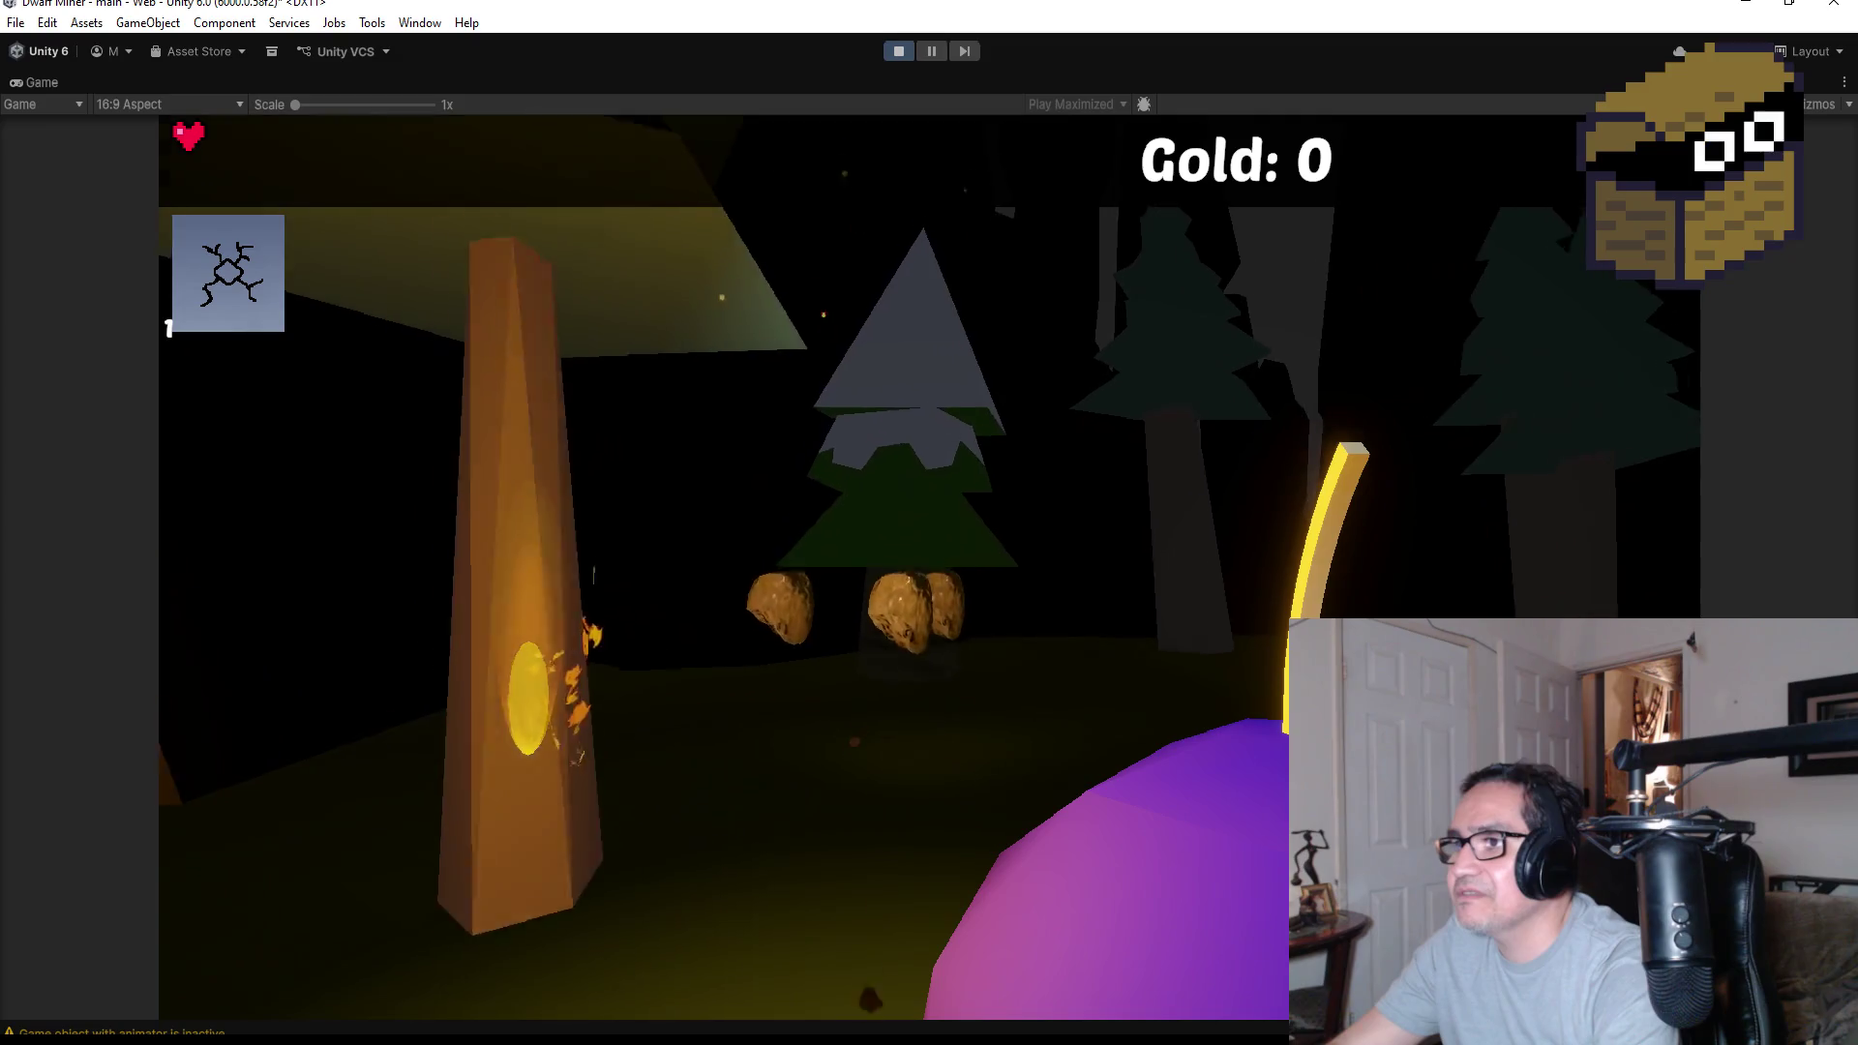
key(w)
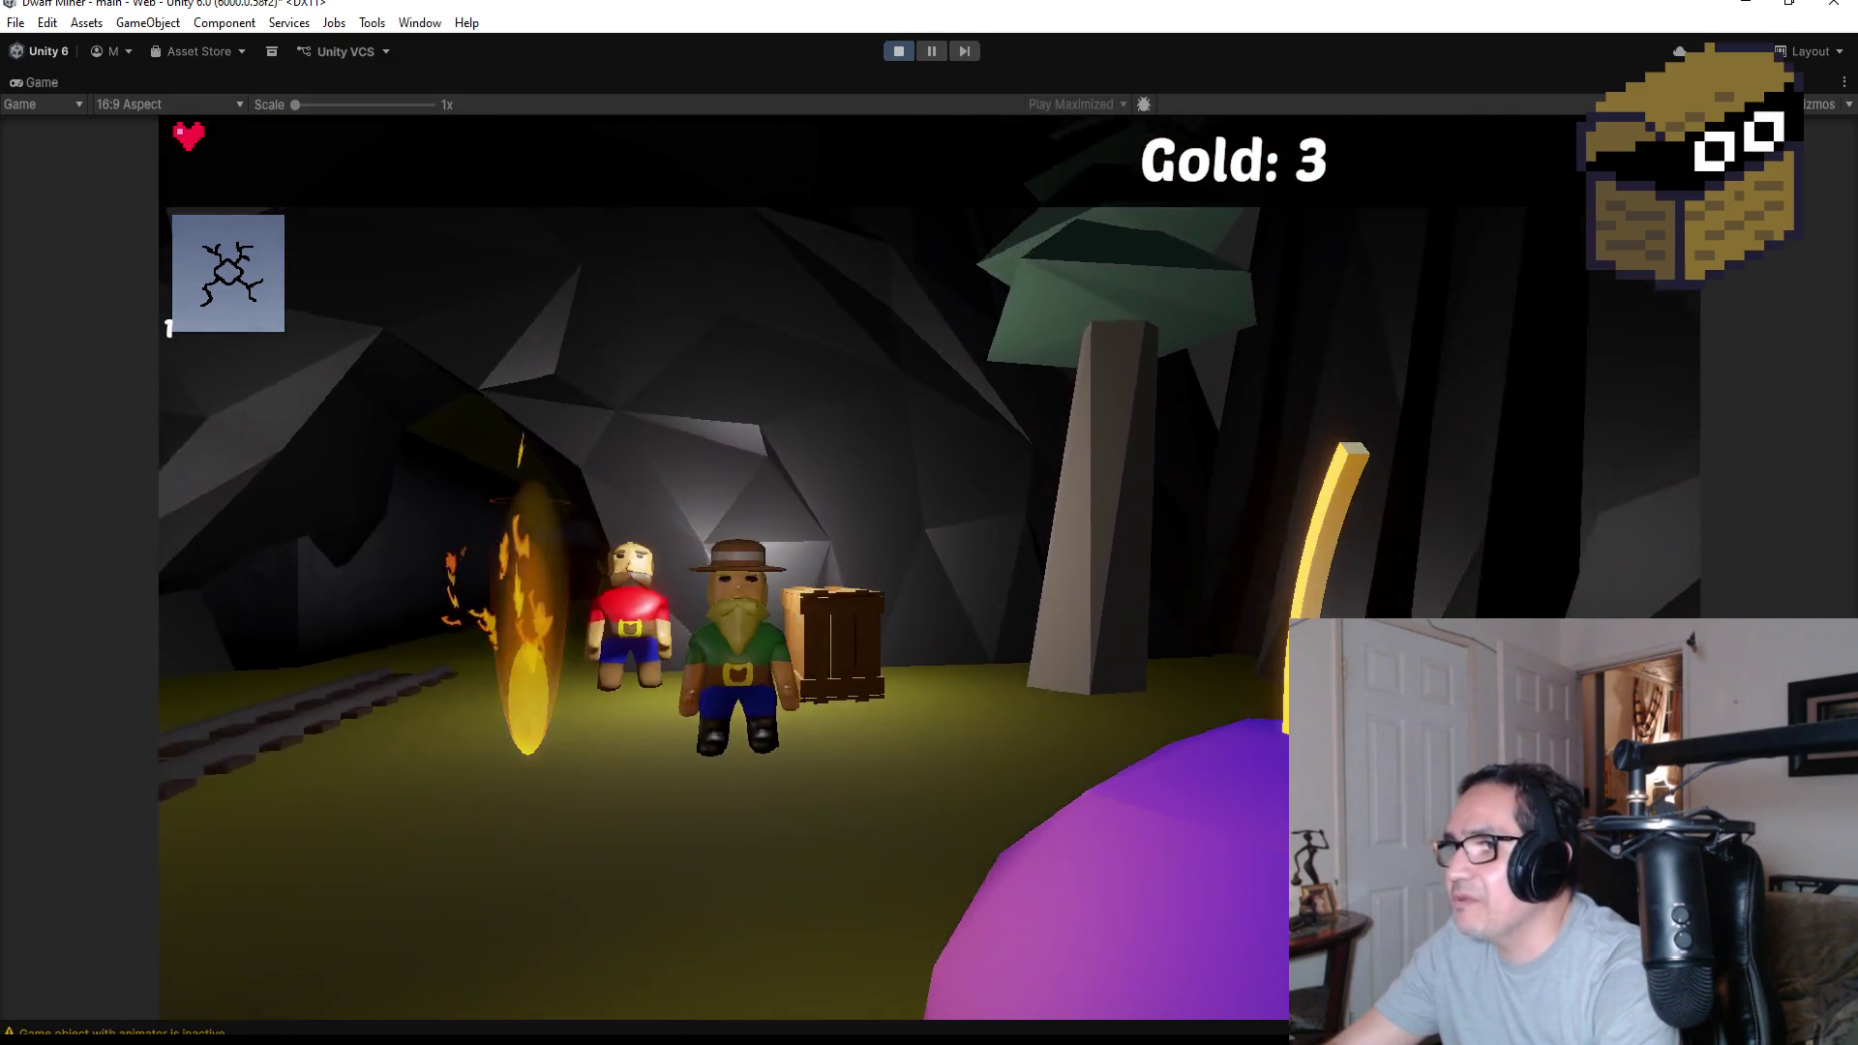
click(929, 523)
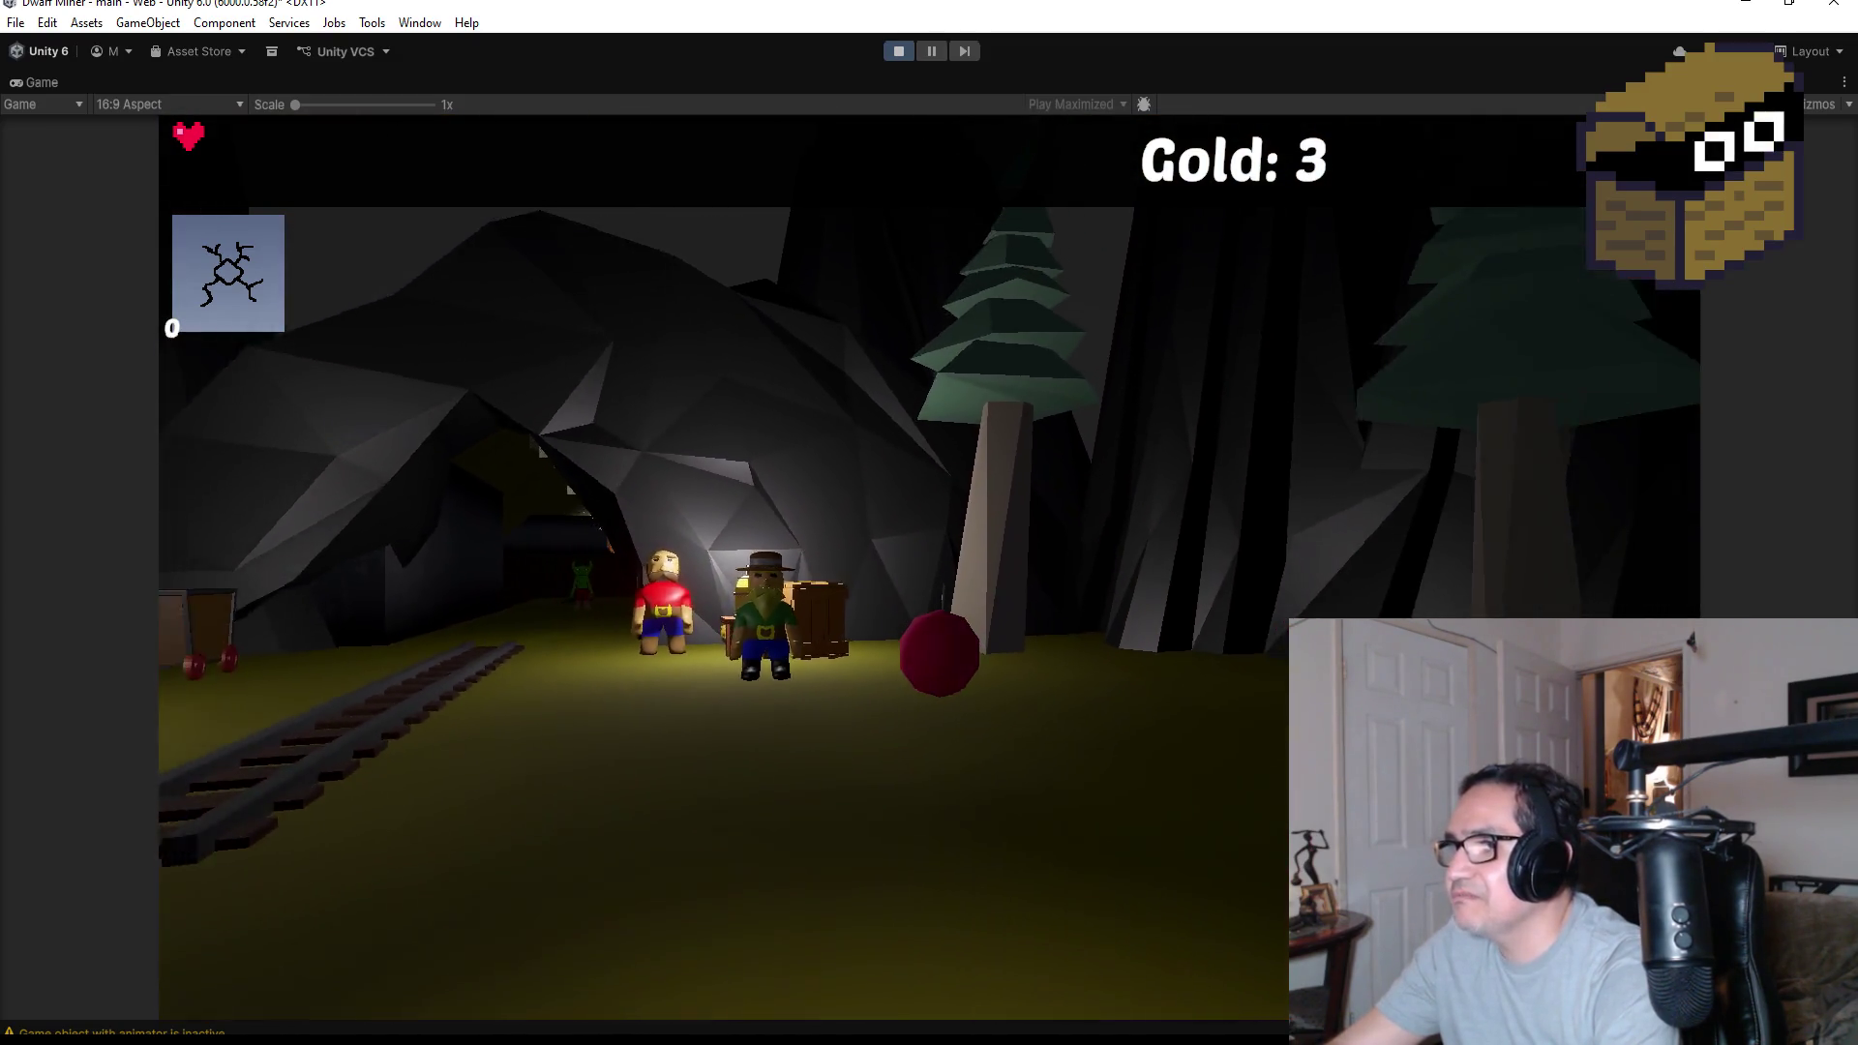
Swing the pickaxe at the red dwarf, then pause with the settings overlay
key(w)
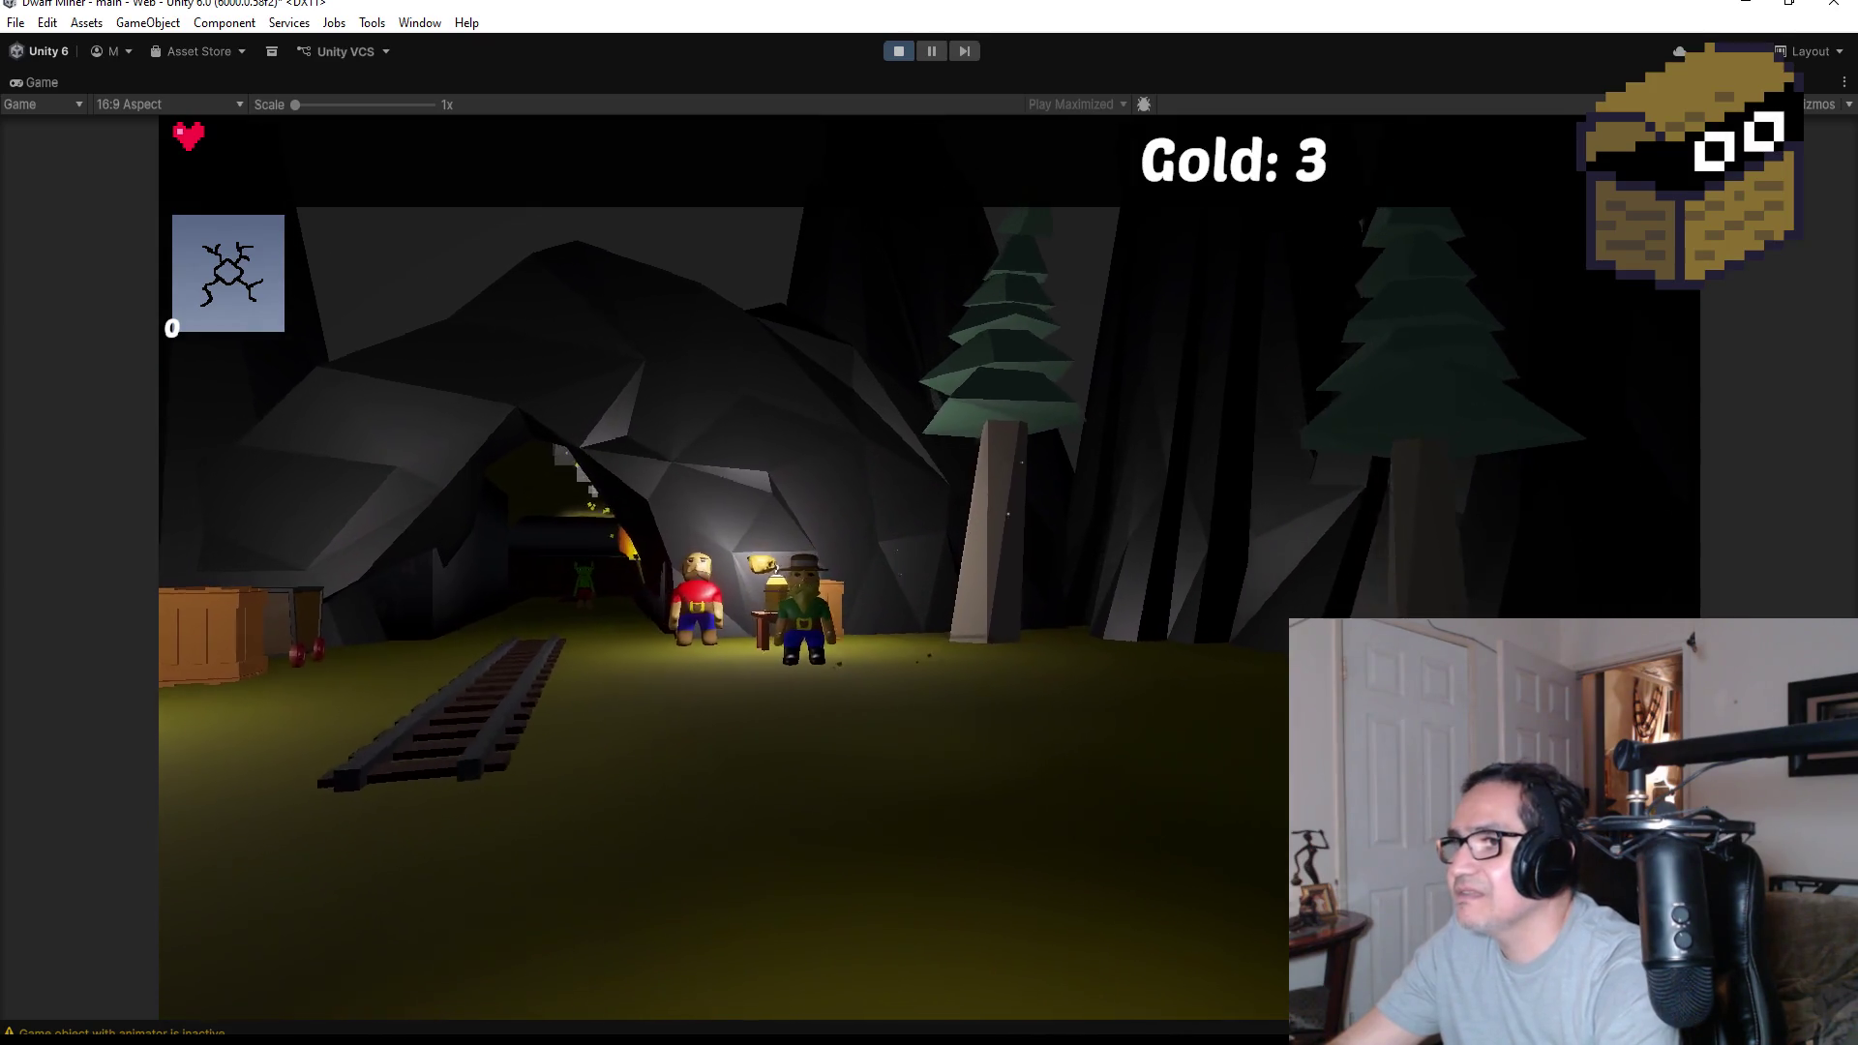
key(1)
key(w)
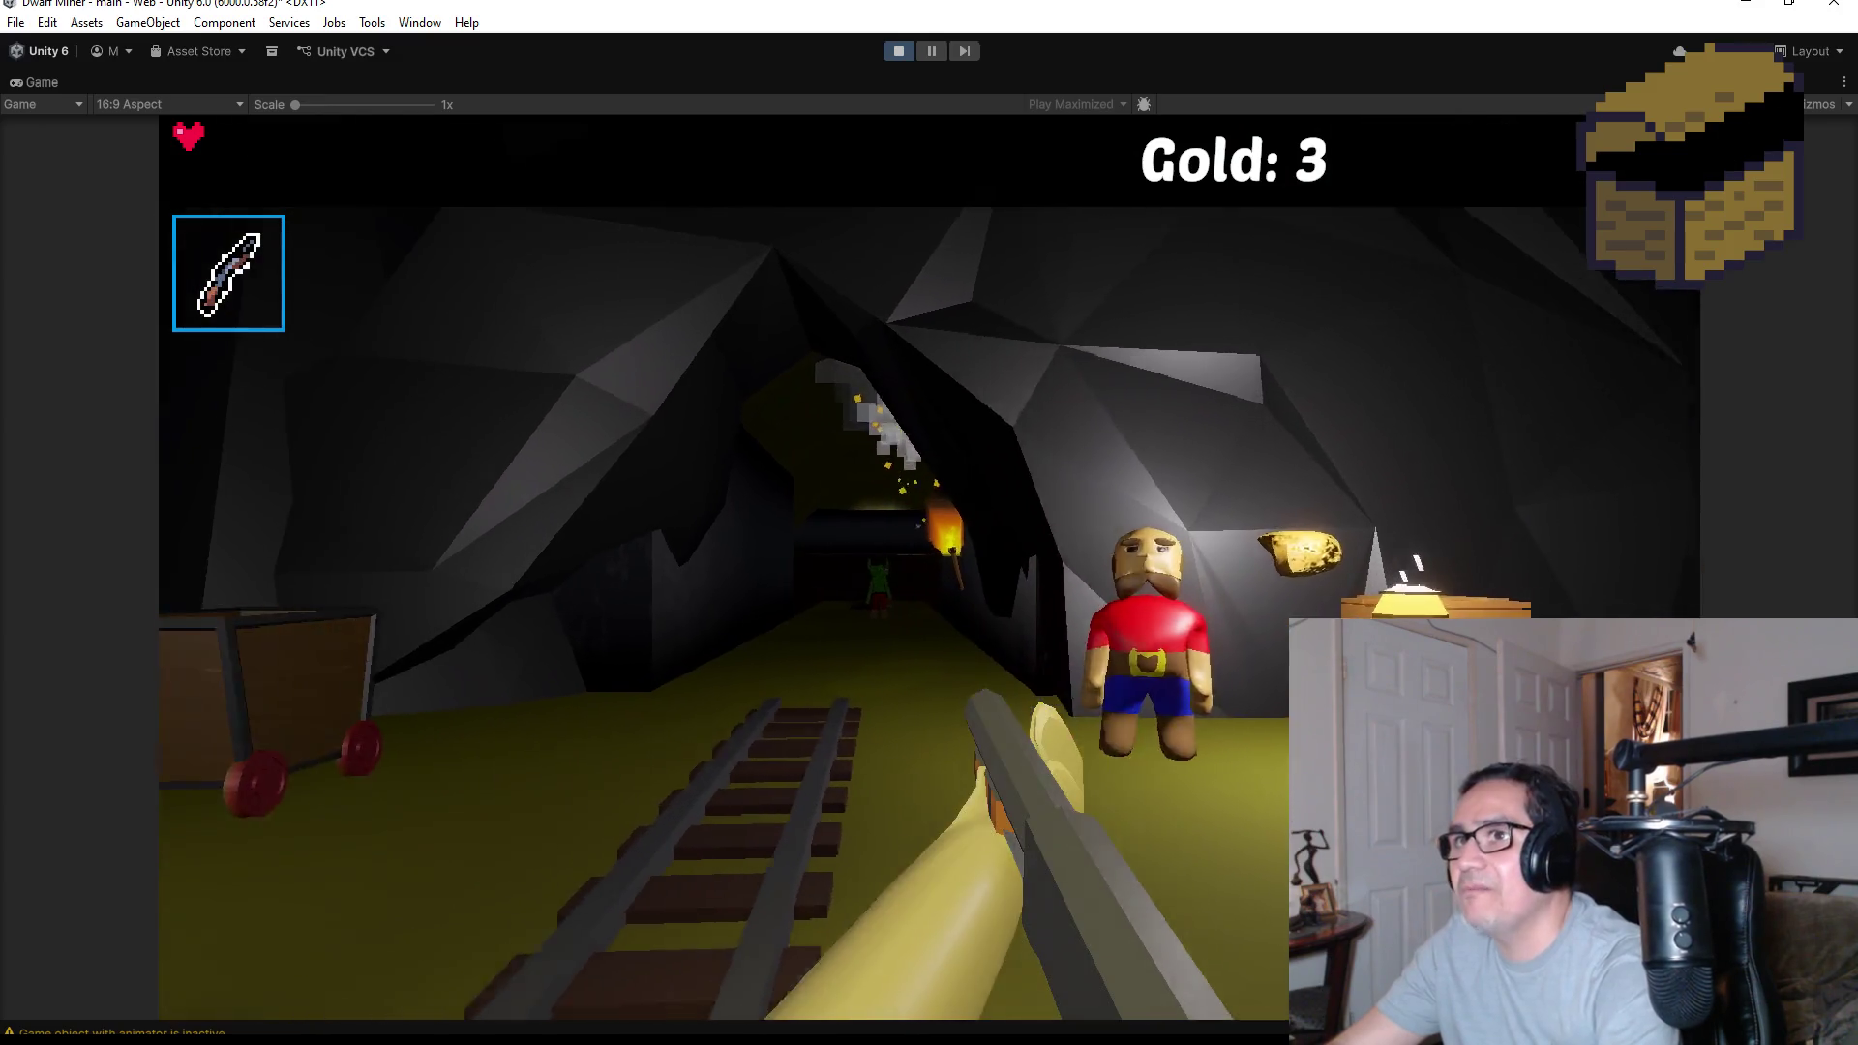
click(929, 523)
key(2)
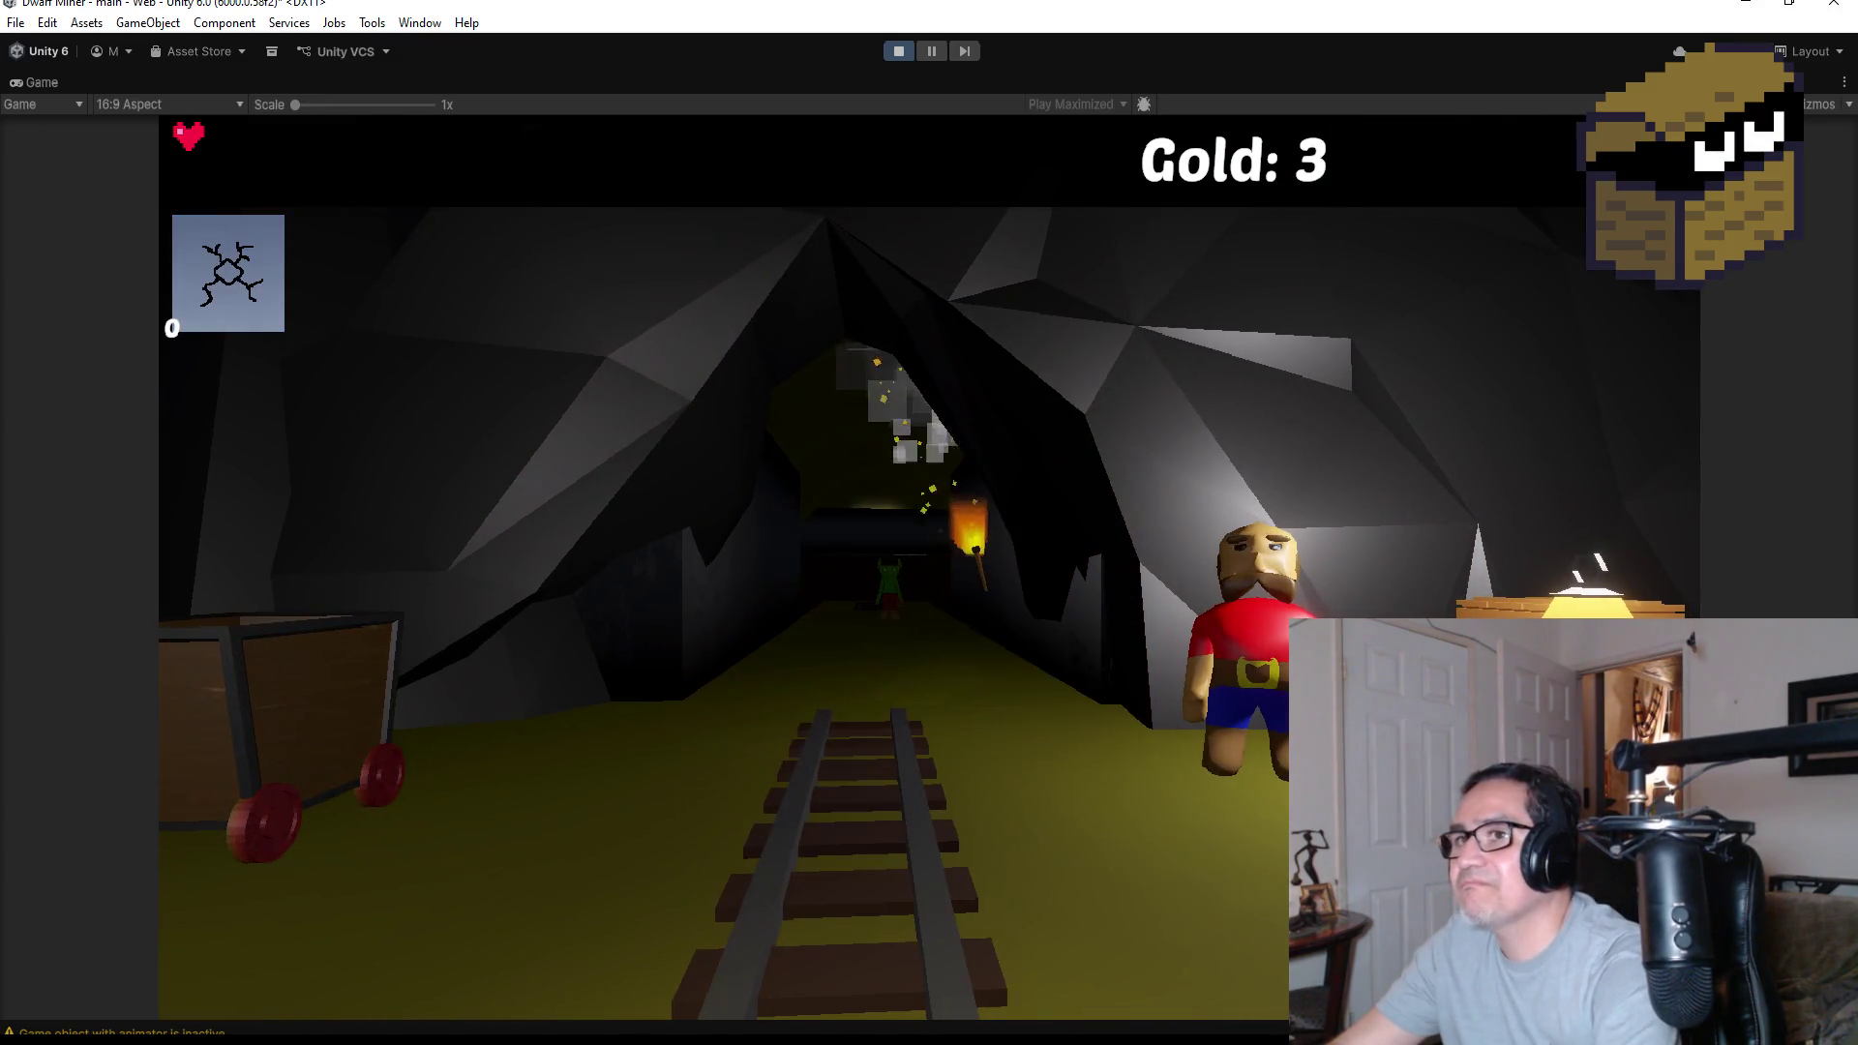
key(Escape)
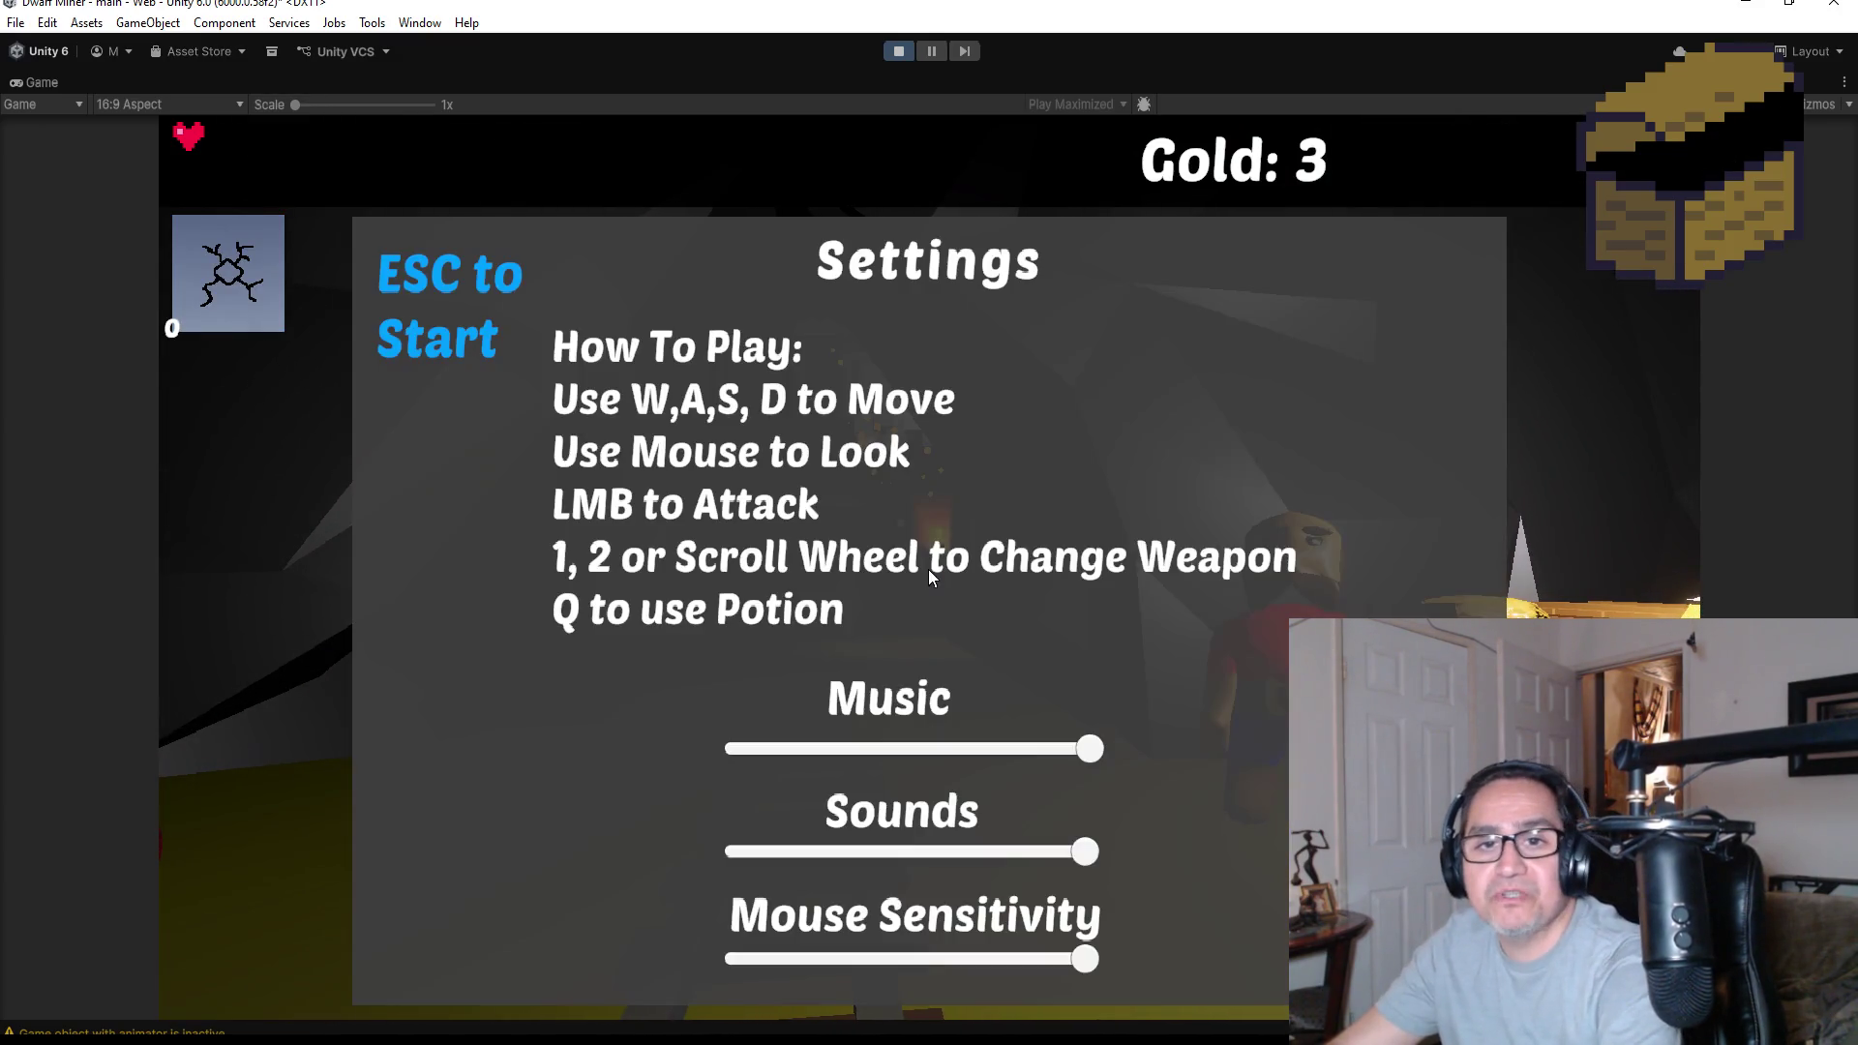
Stop play mode and save the scene with File > Save
click(898, 53)
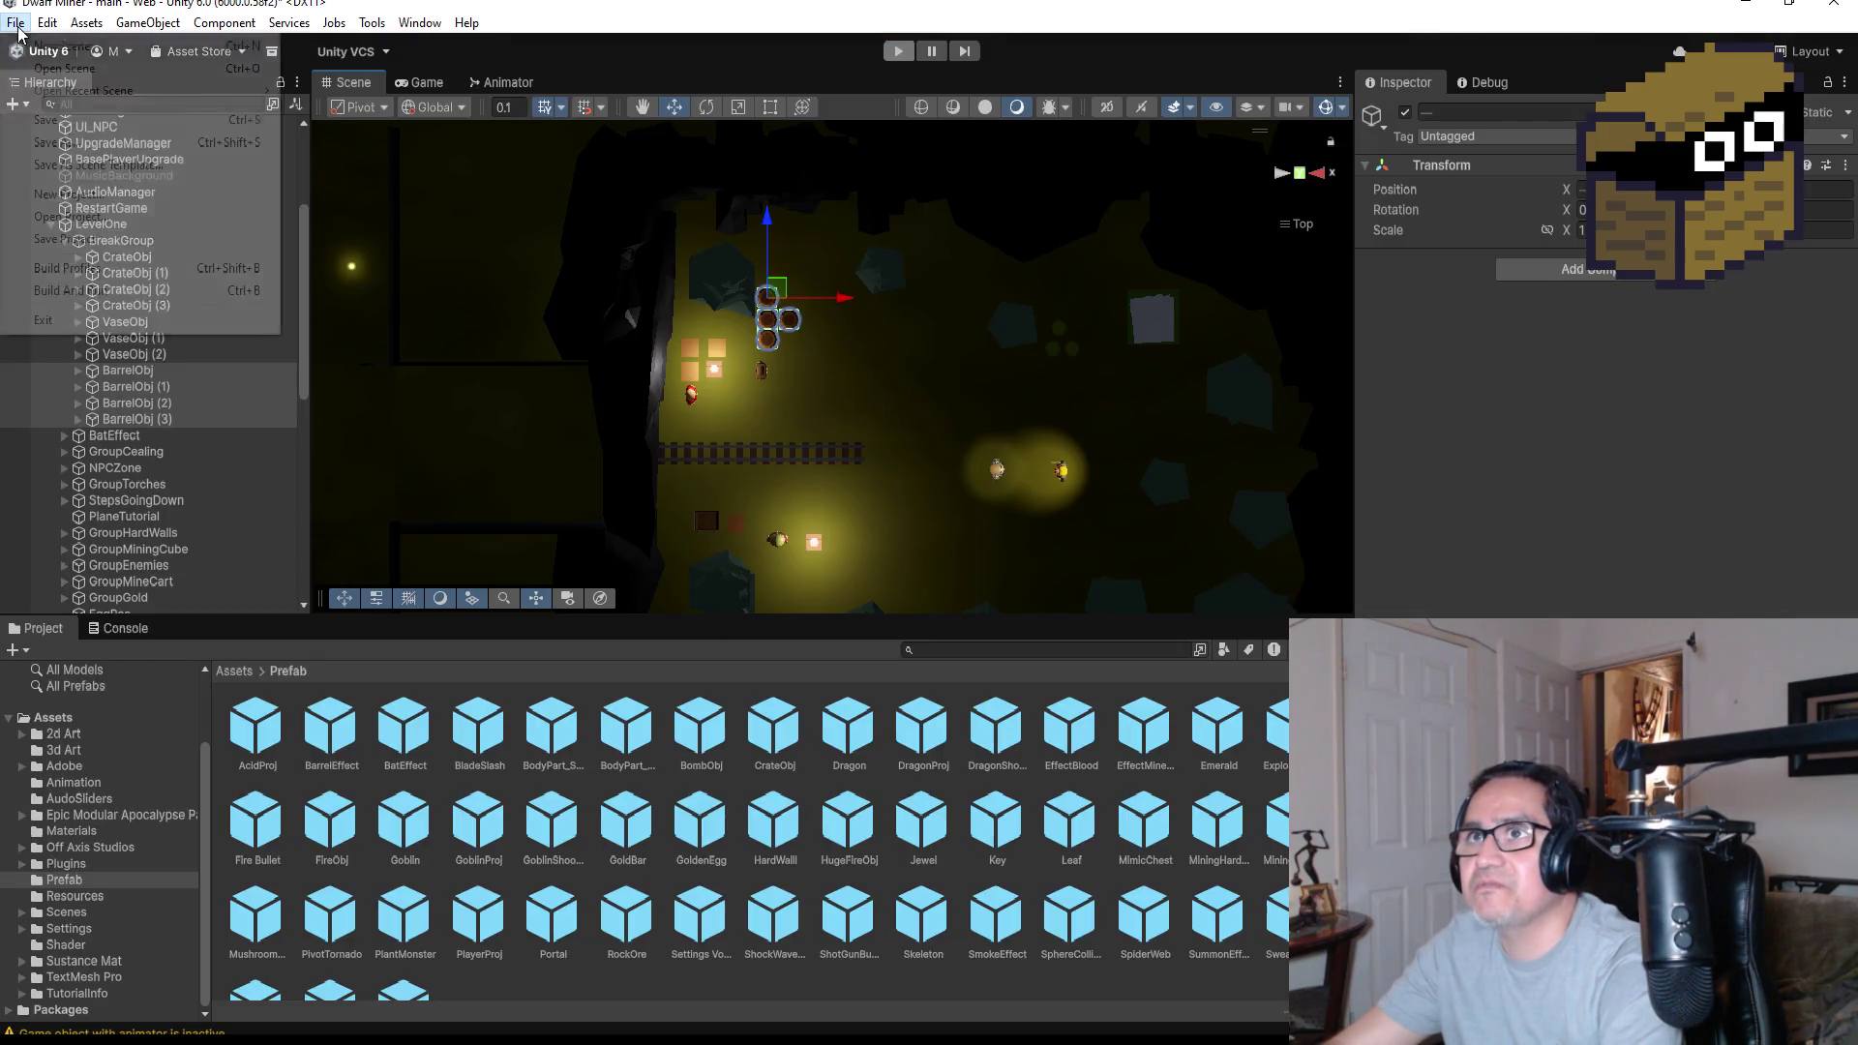
click(15, 22)
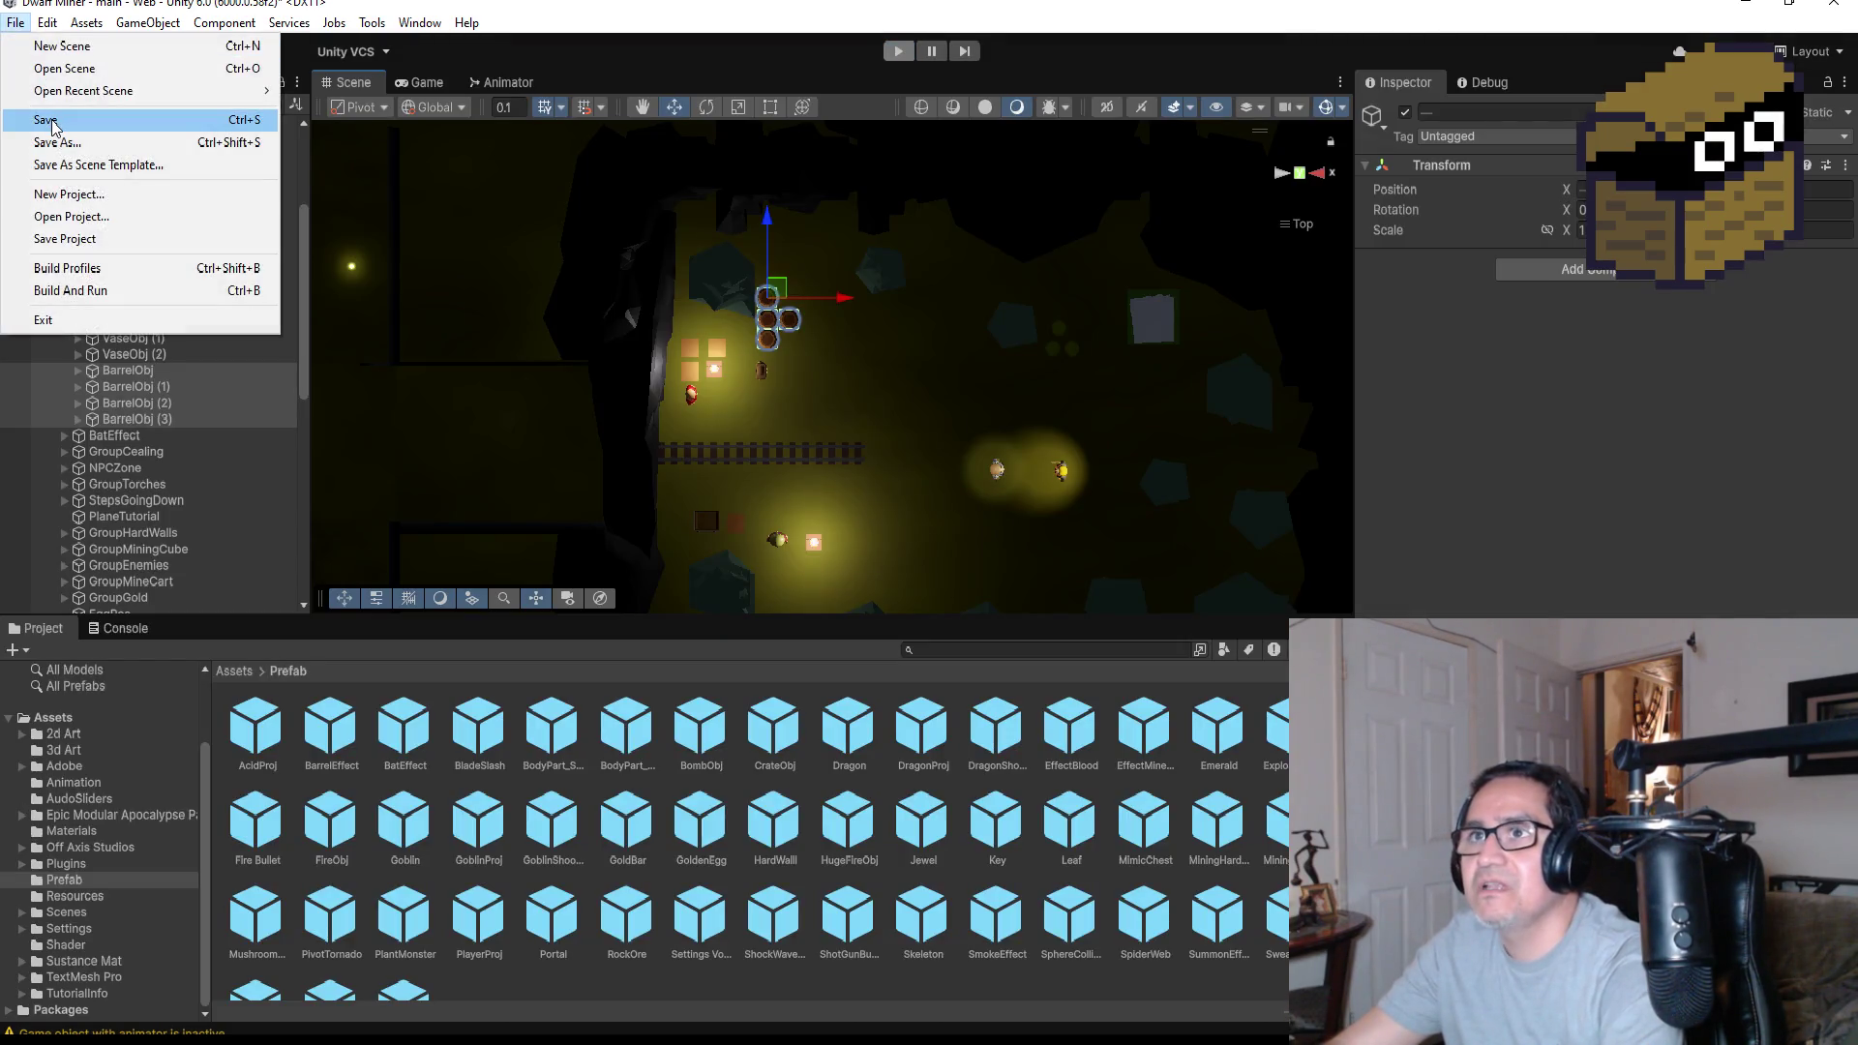
click(39, 119)
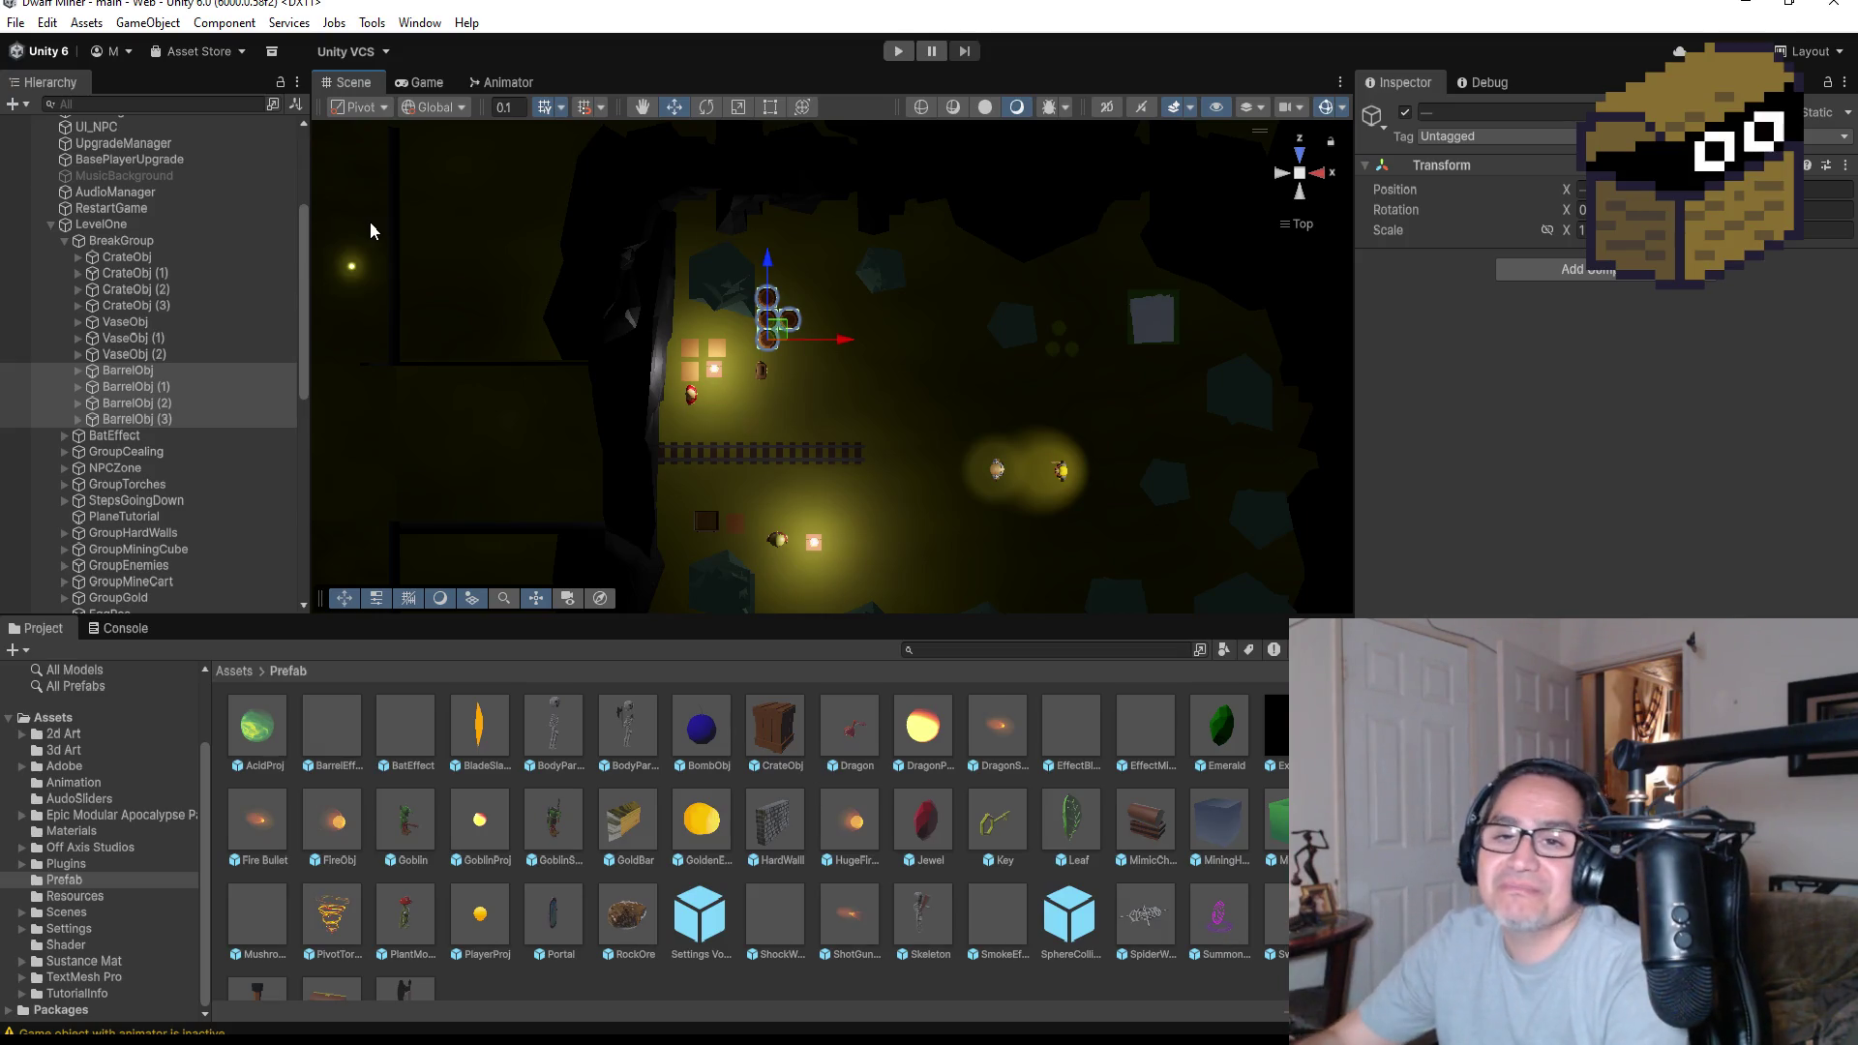
click(15, 22)
click(39, 120)
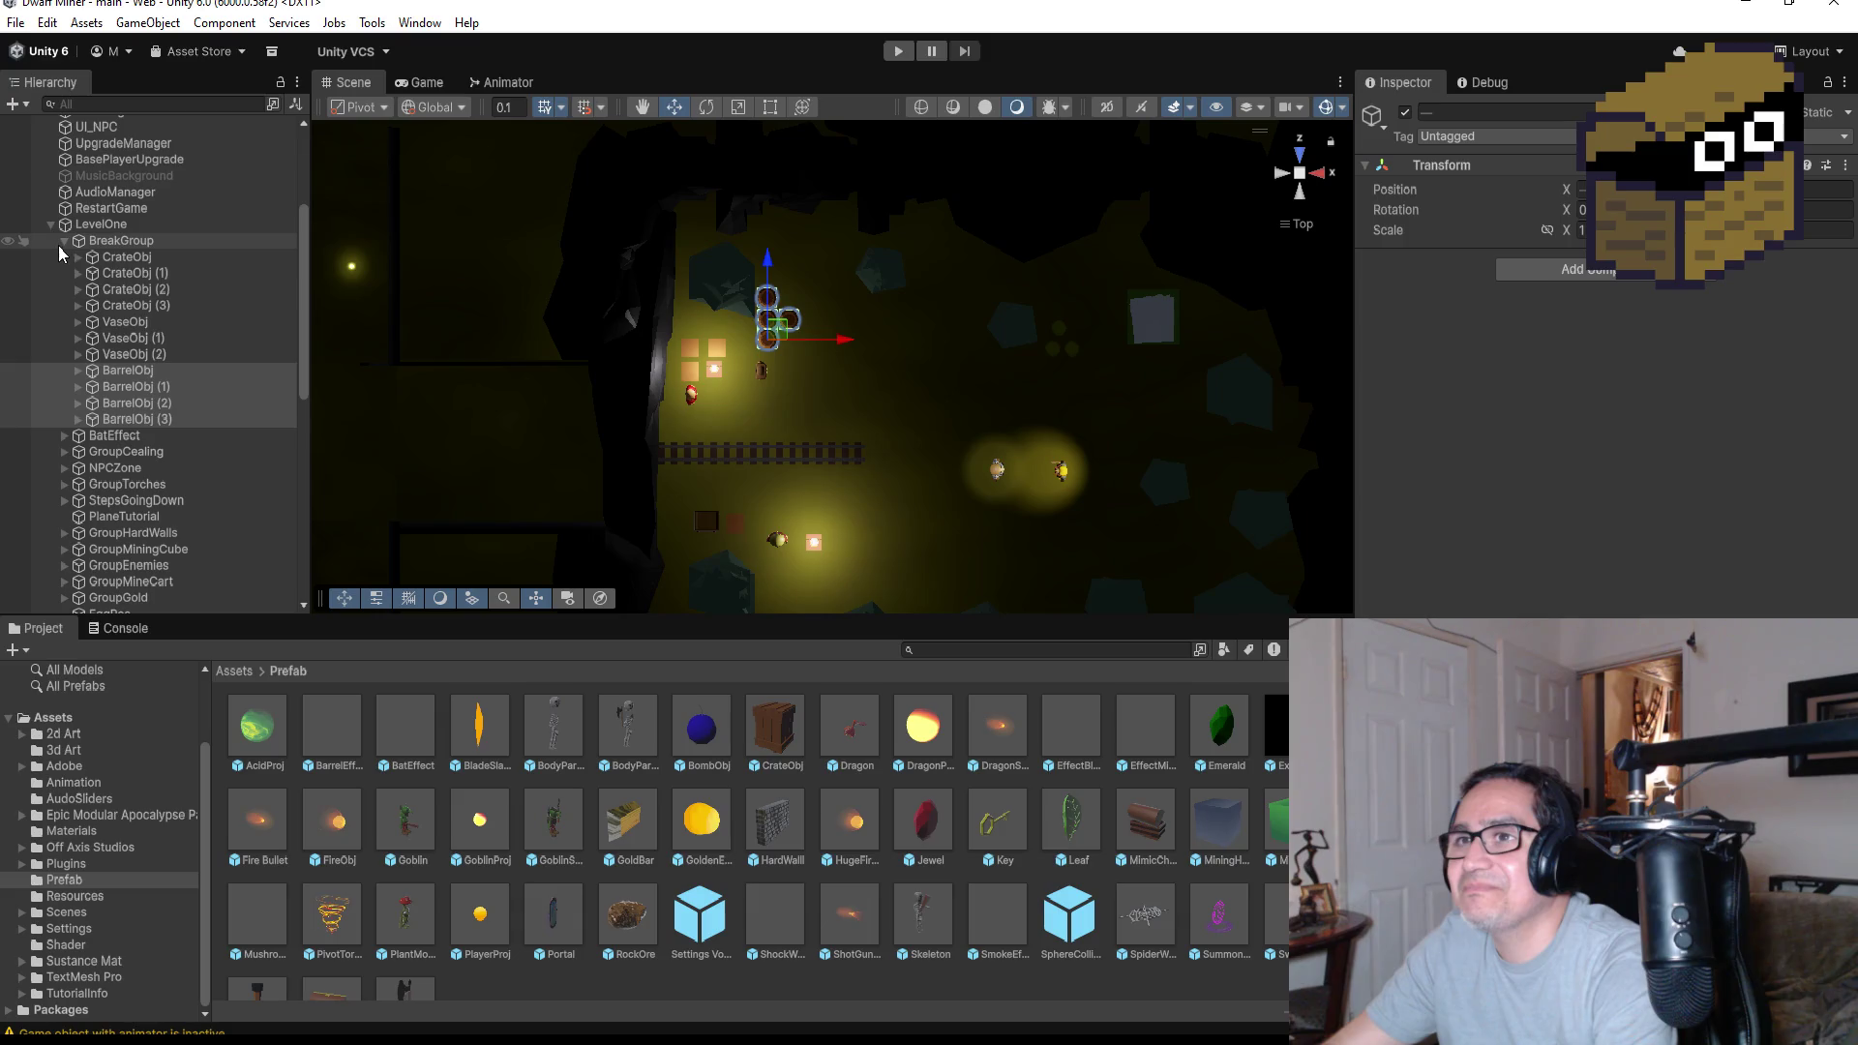
Collapse the BreakGroup and GroupRocks groups in the Hierarchy
click(63, 241)
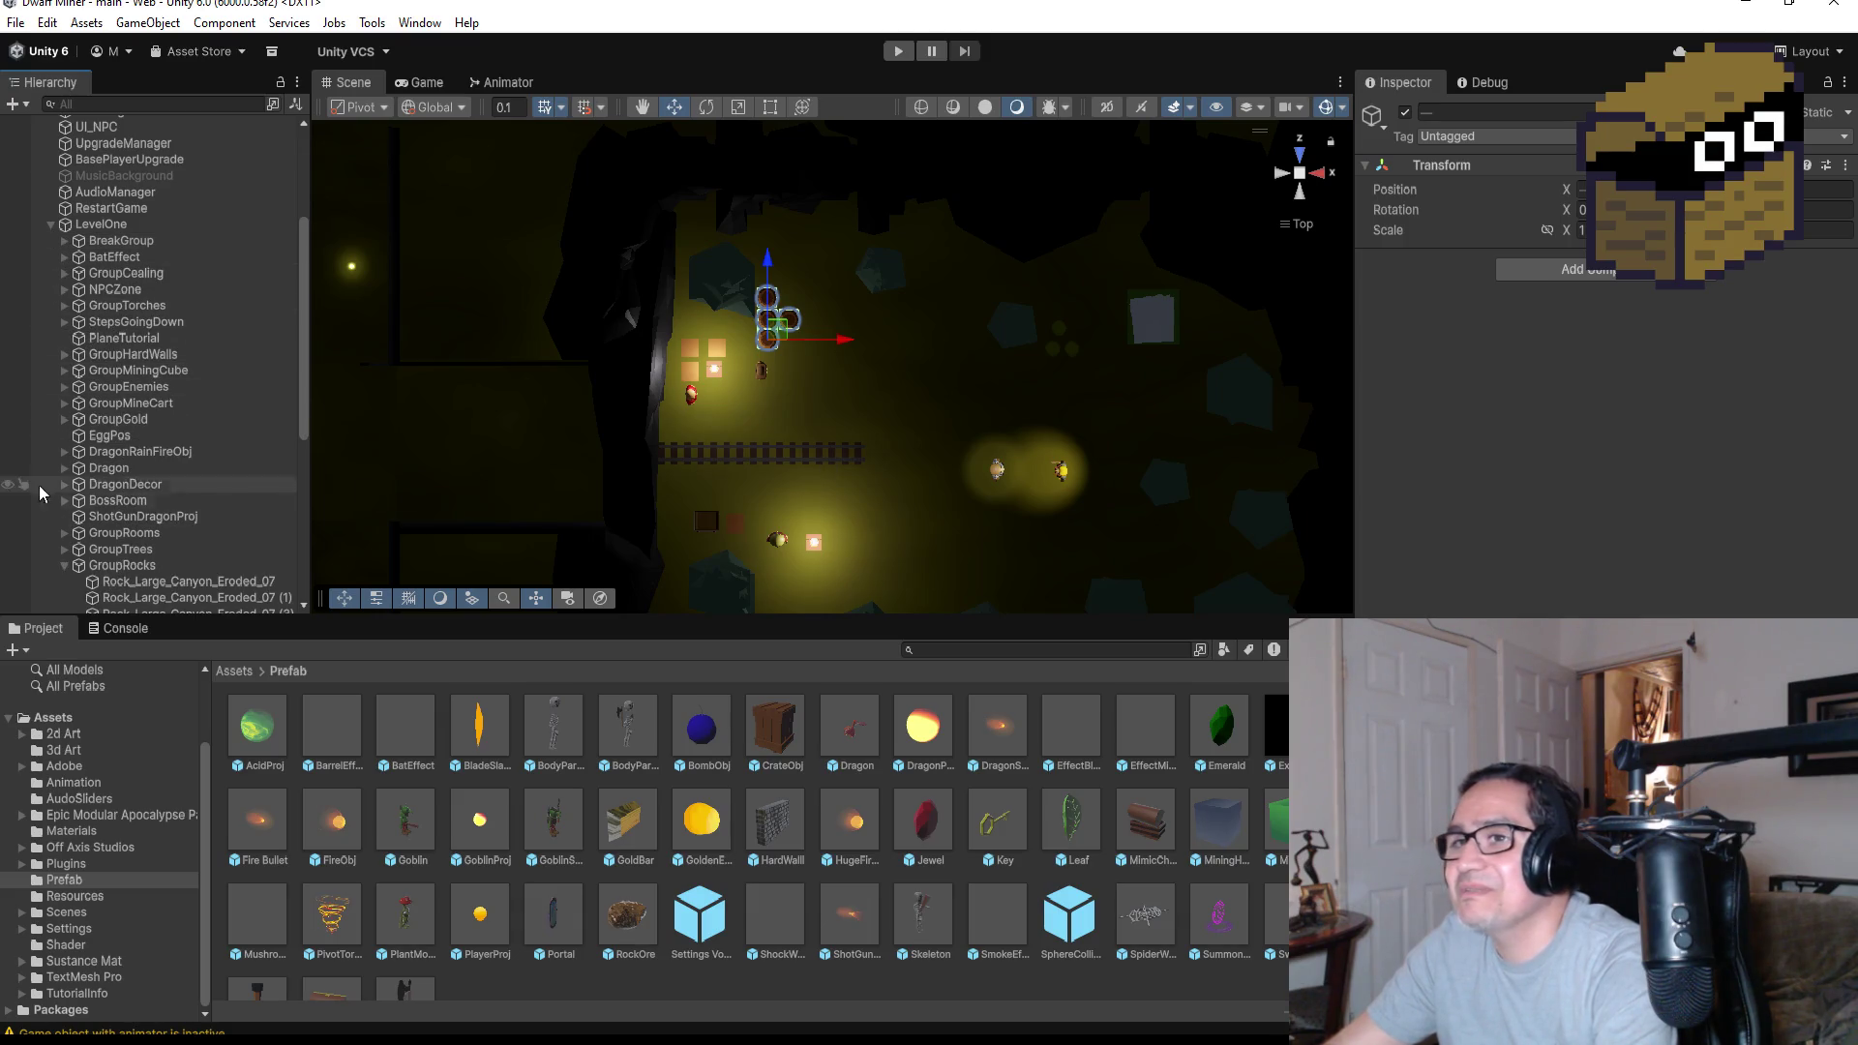
click(61, 566)
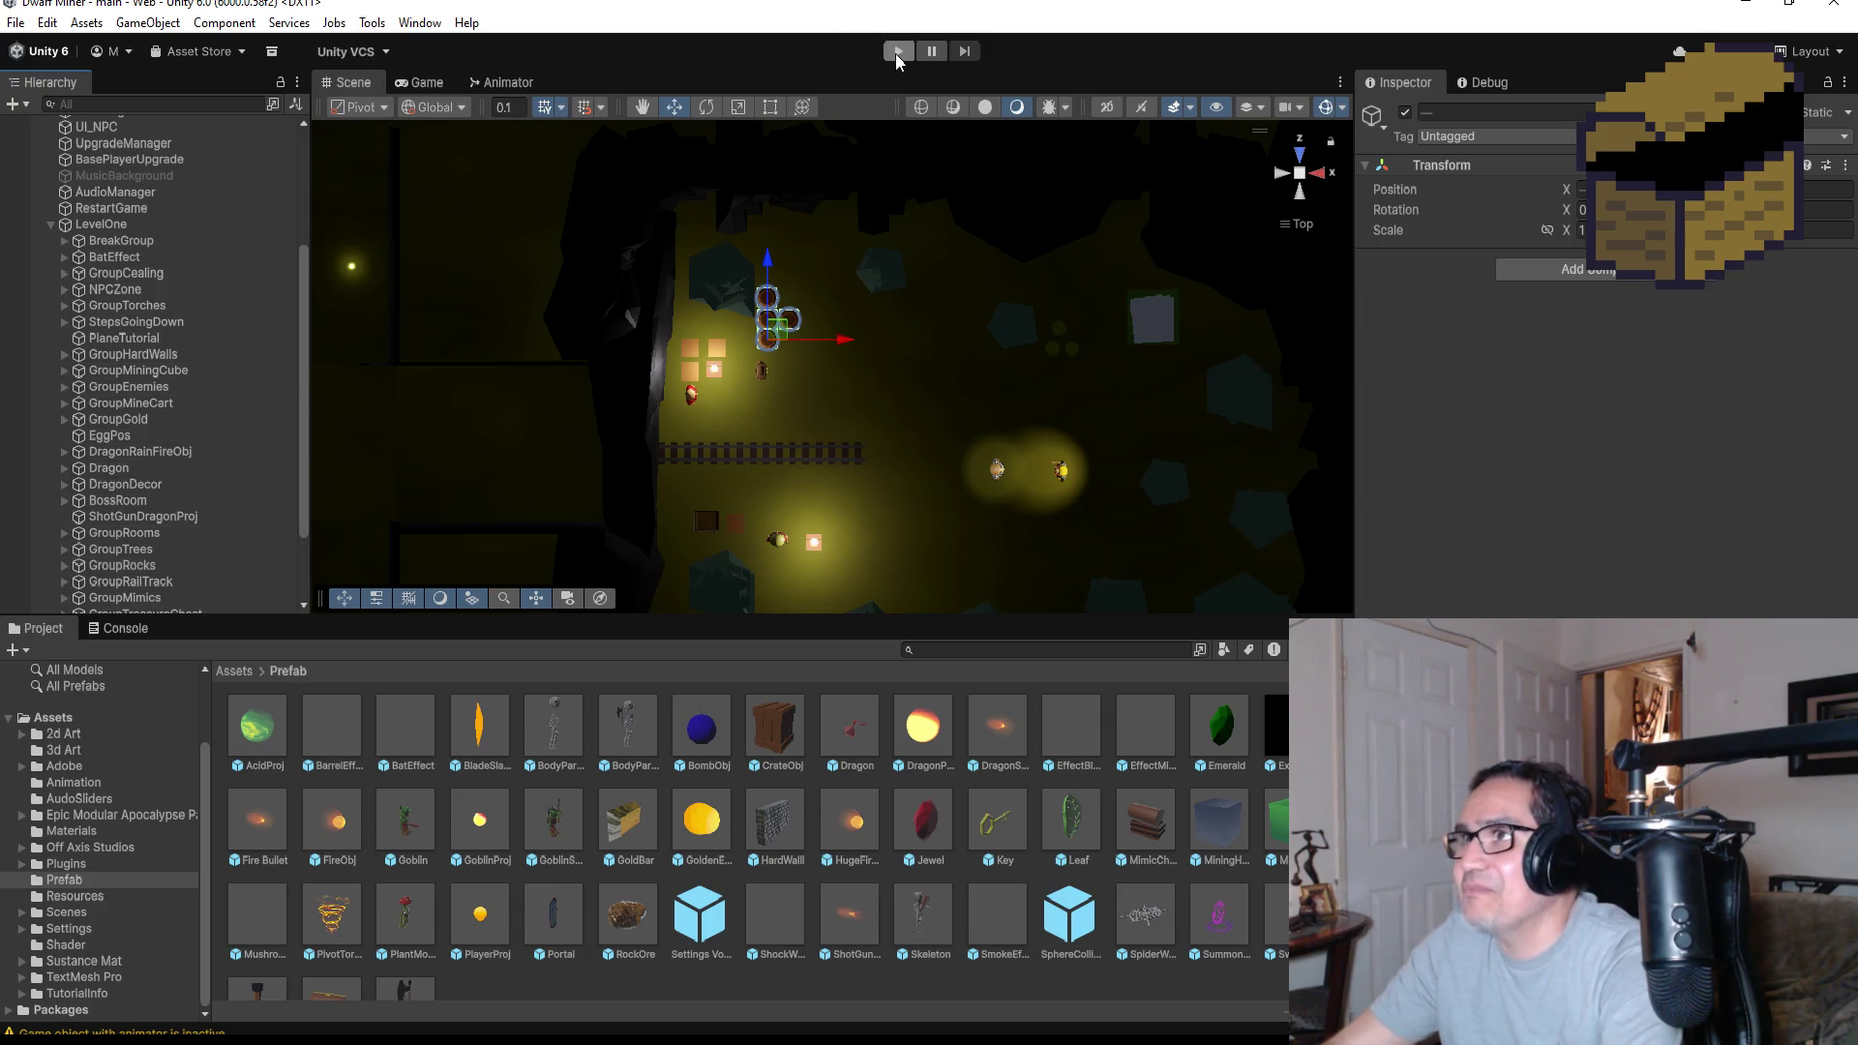
scroll(950, 385, up, 5)
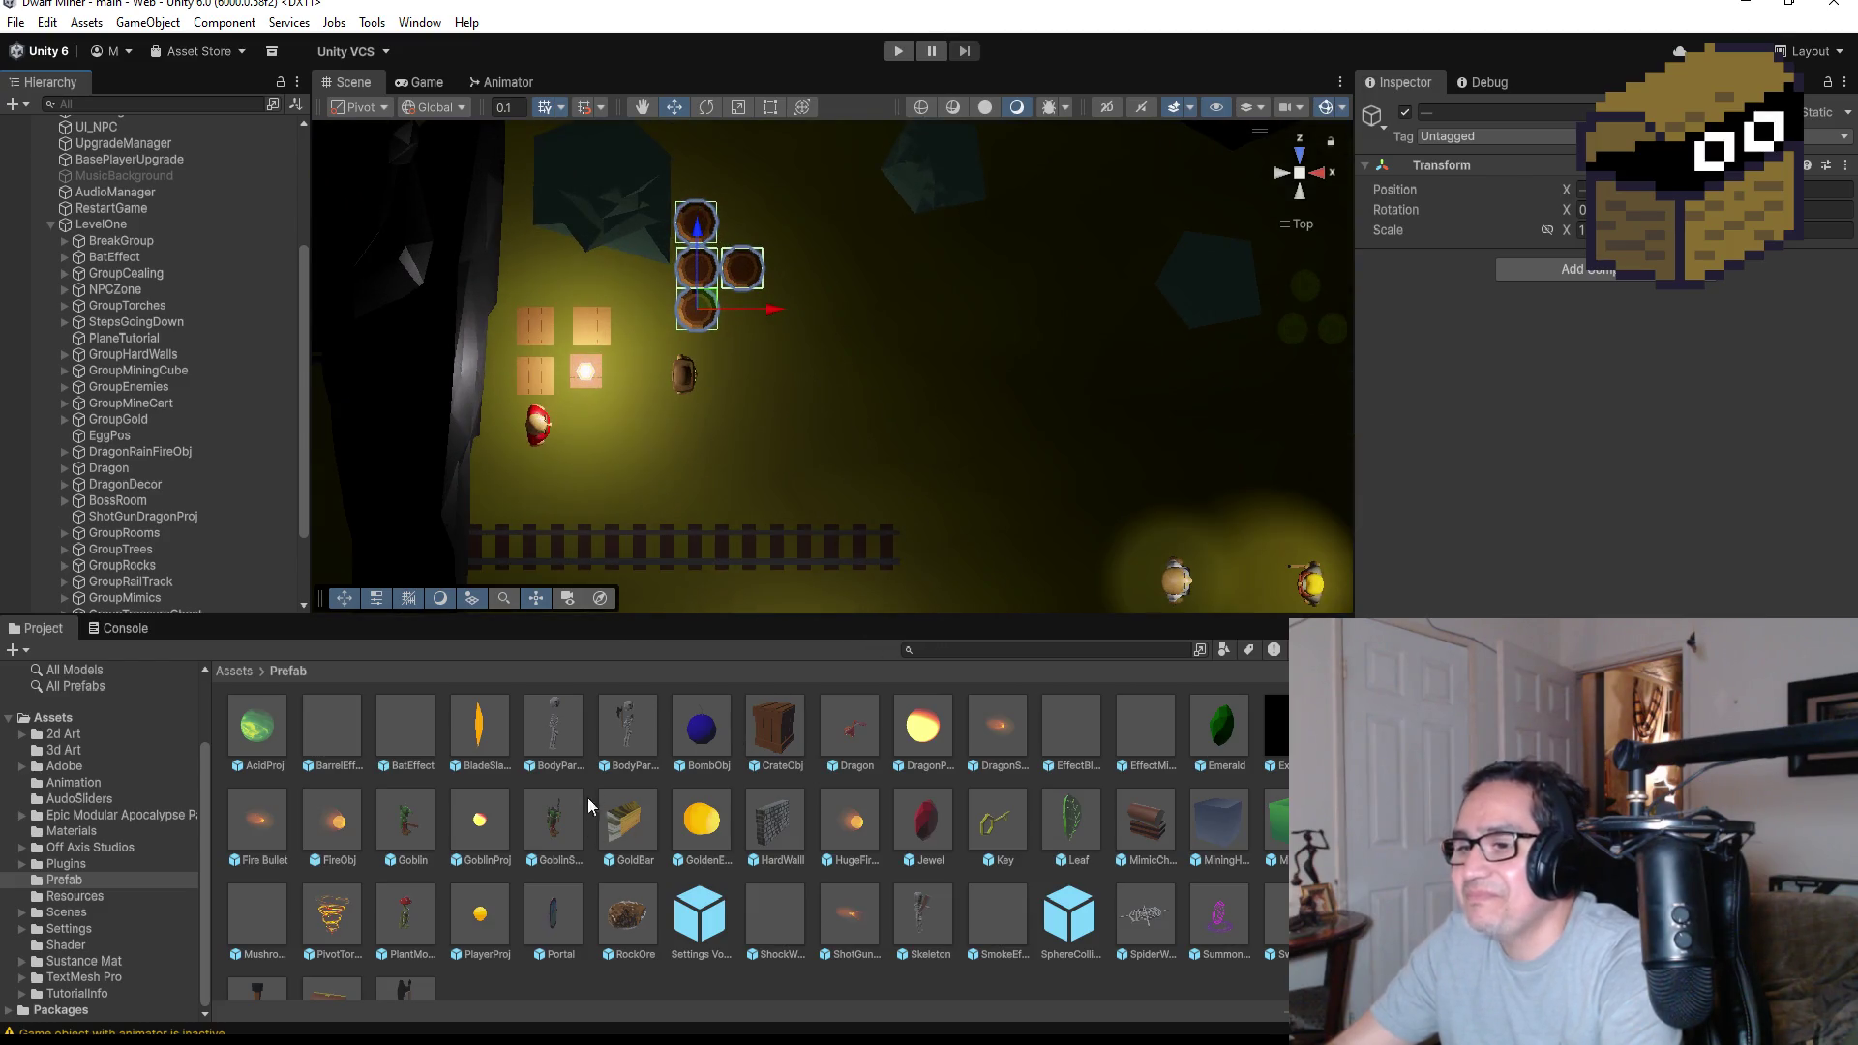
Close SmallPotion choosing Don't Save, then switch to the vase1.blend Blender window
mouse_move(592, 1041)
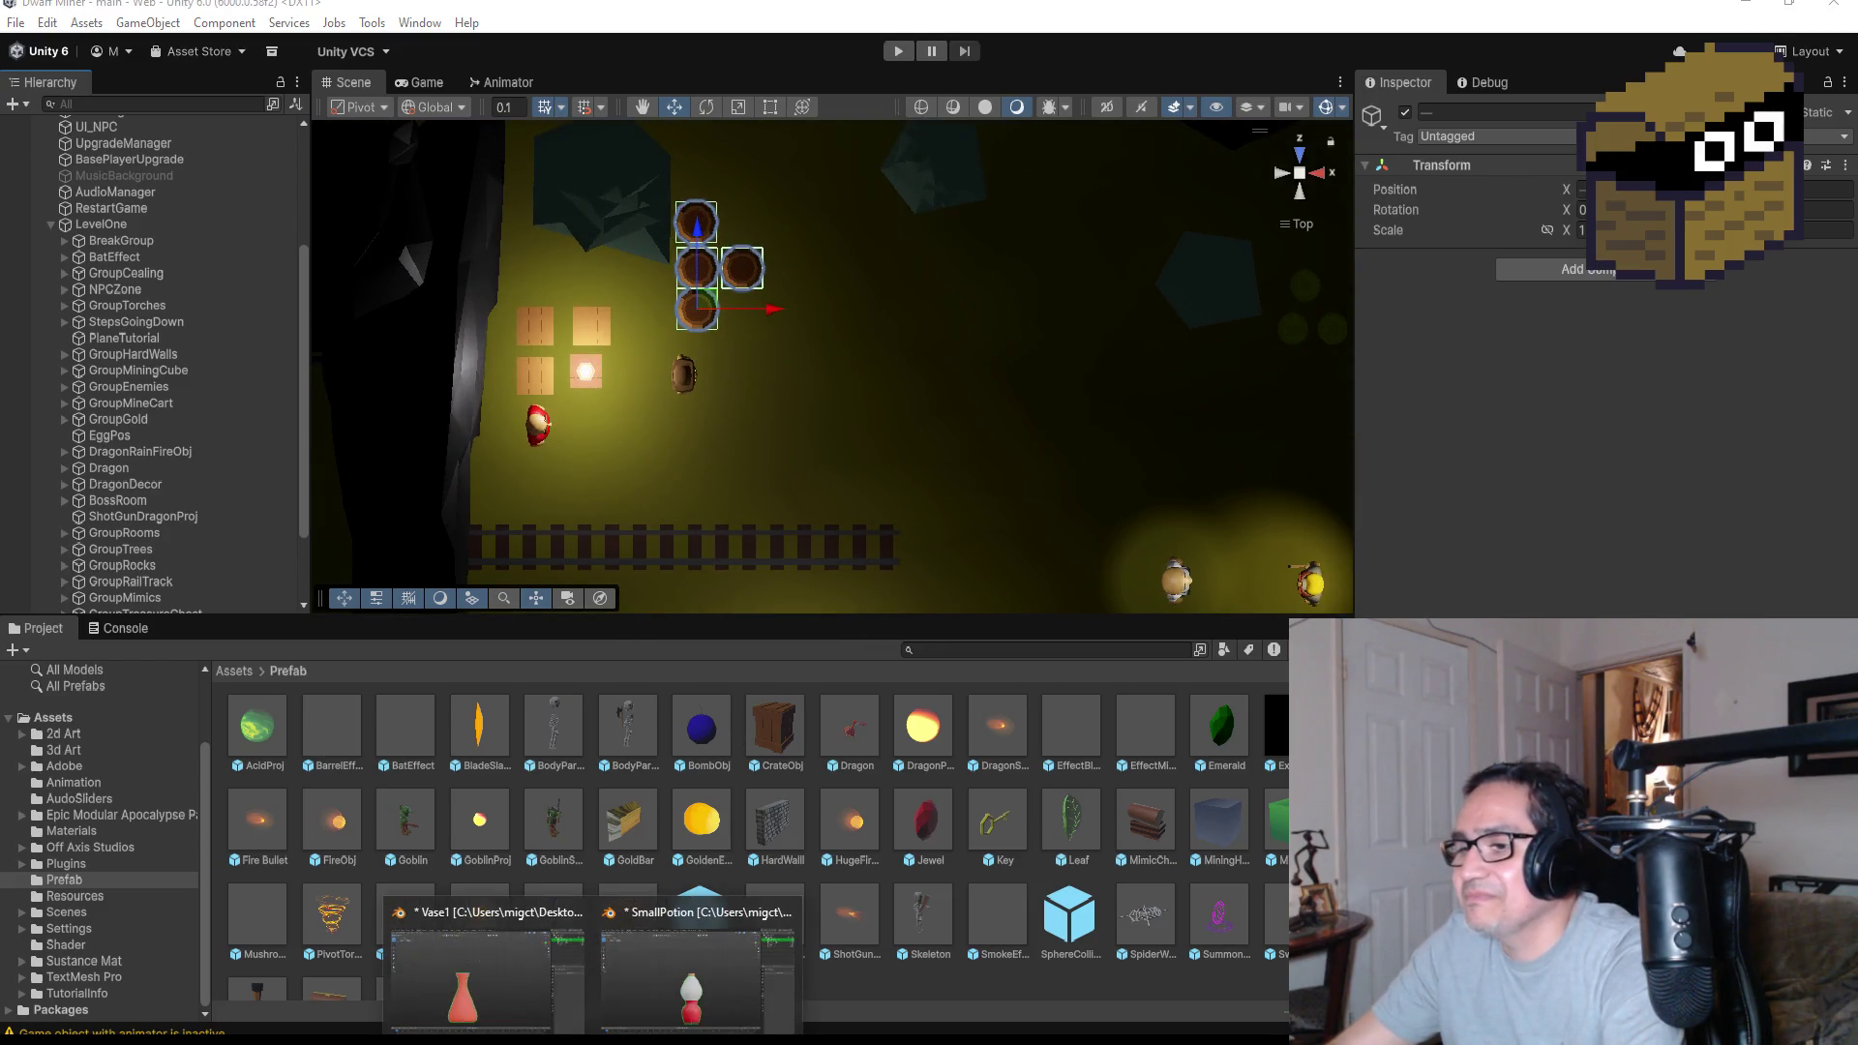
click(669, 1001)
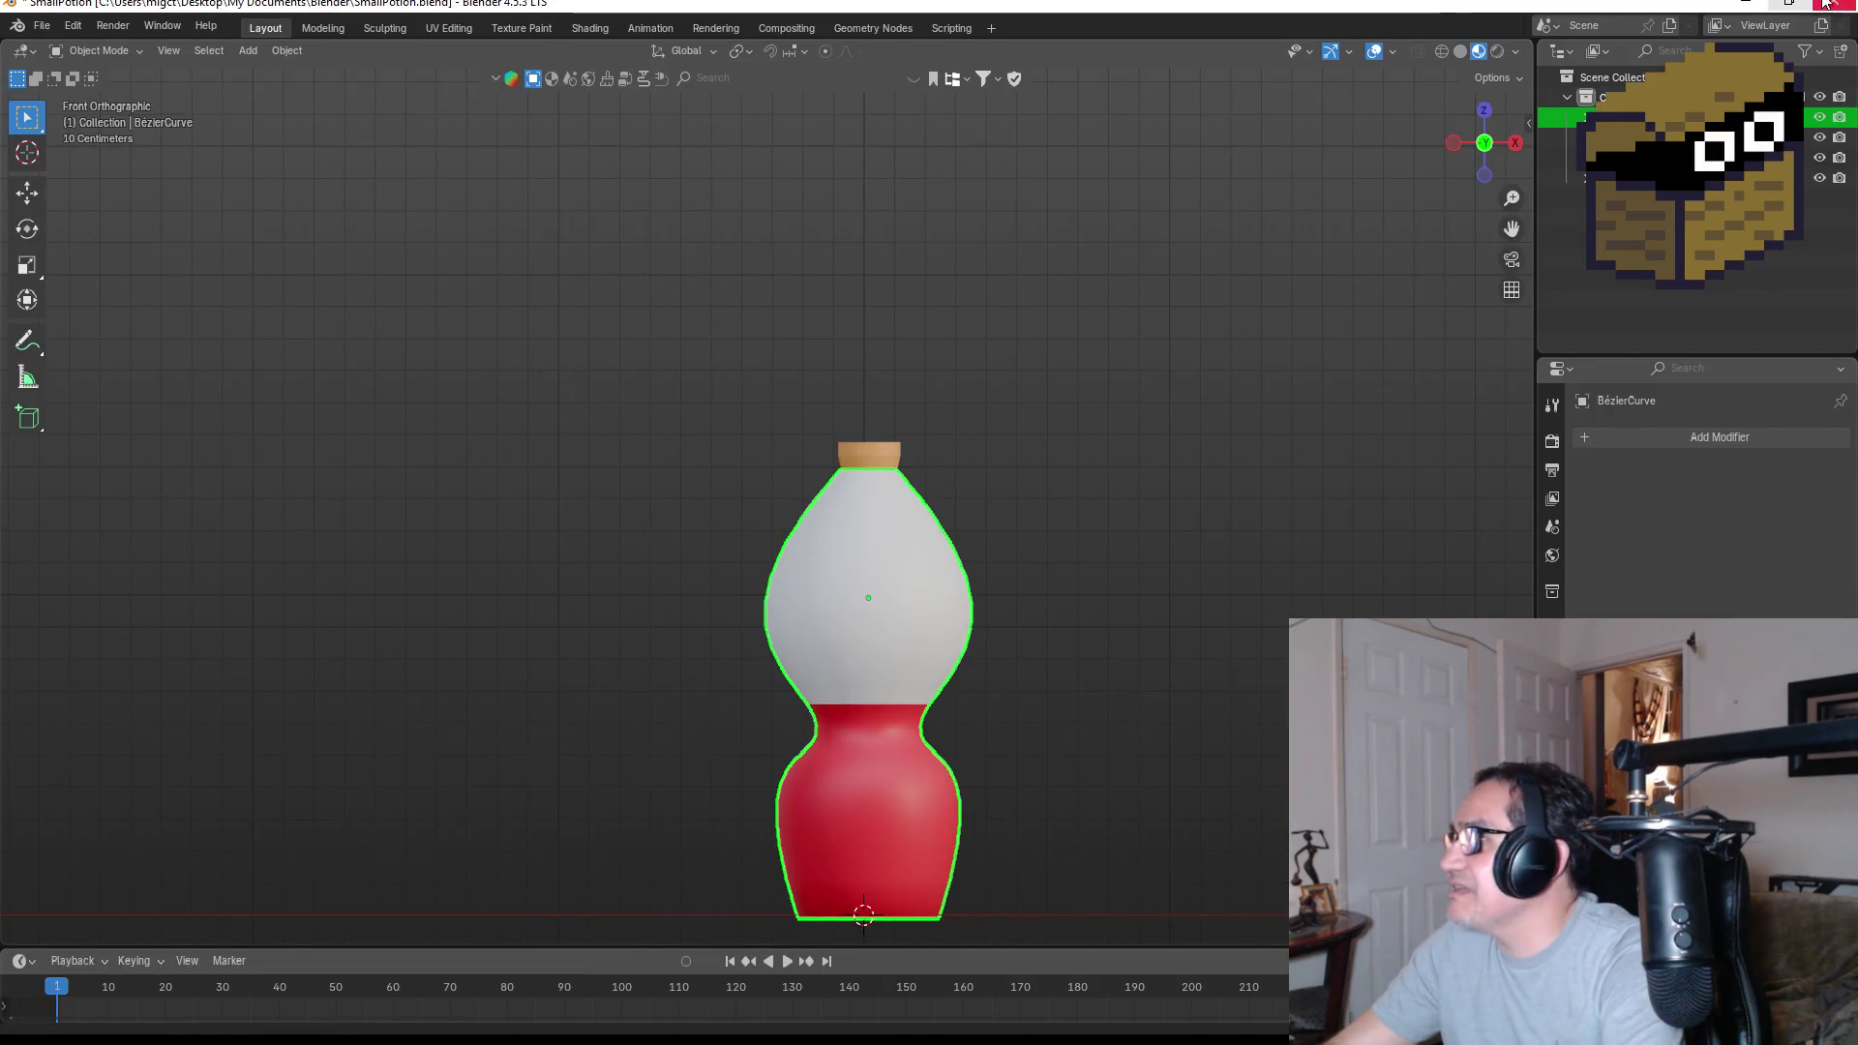
click(1832, 5)
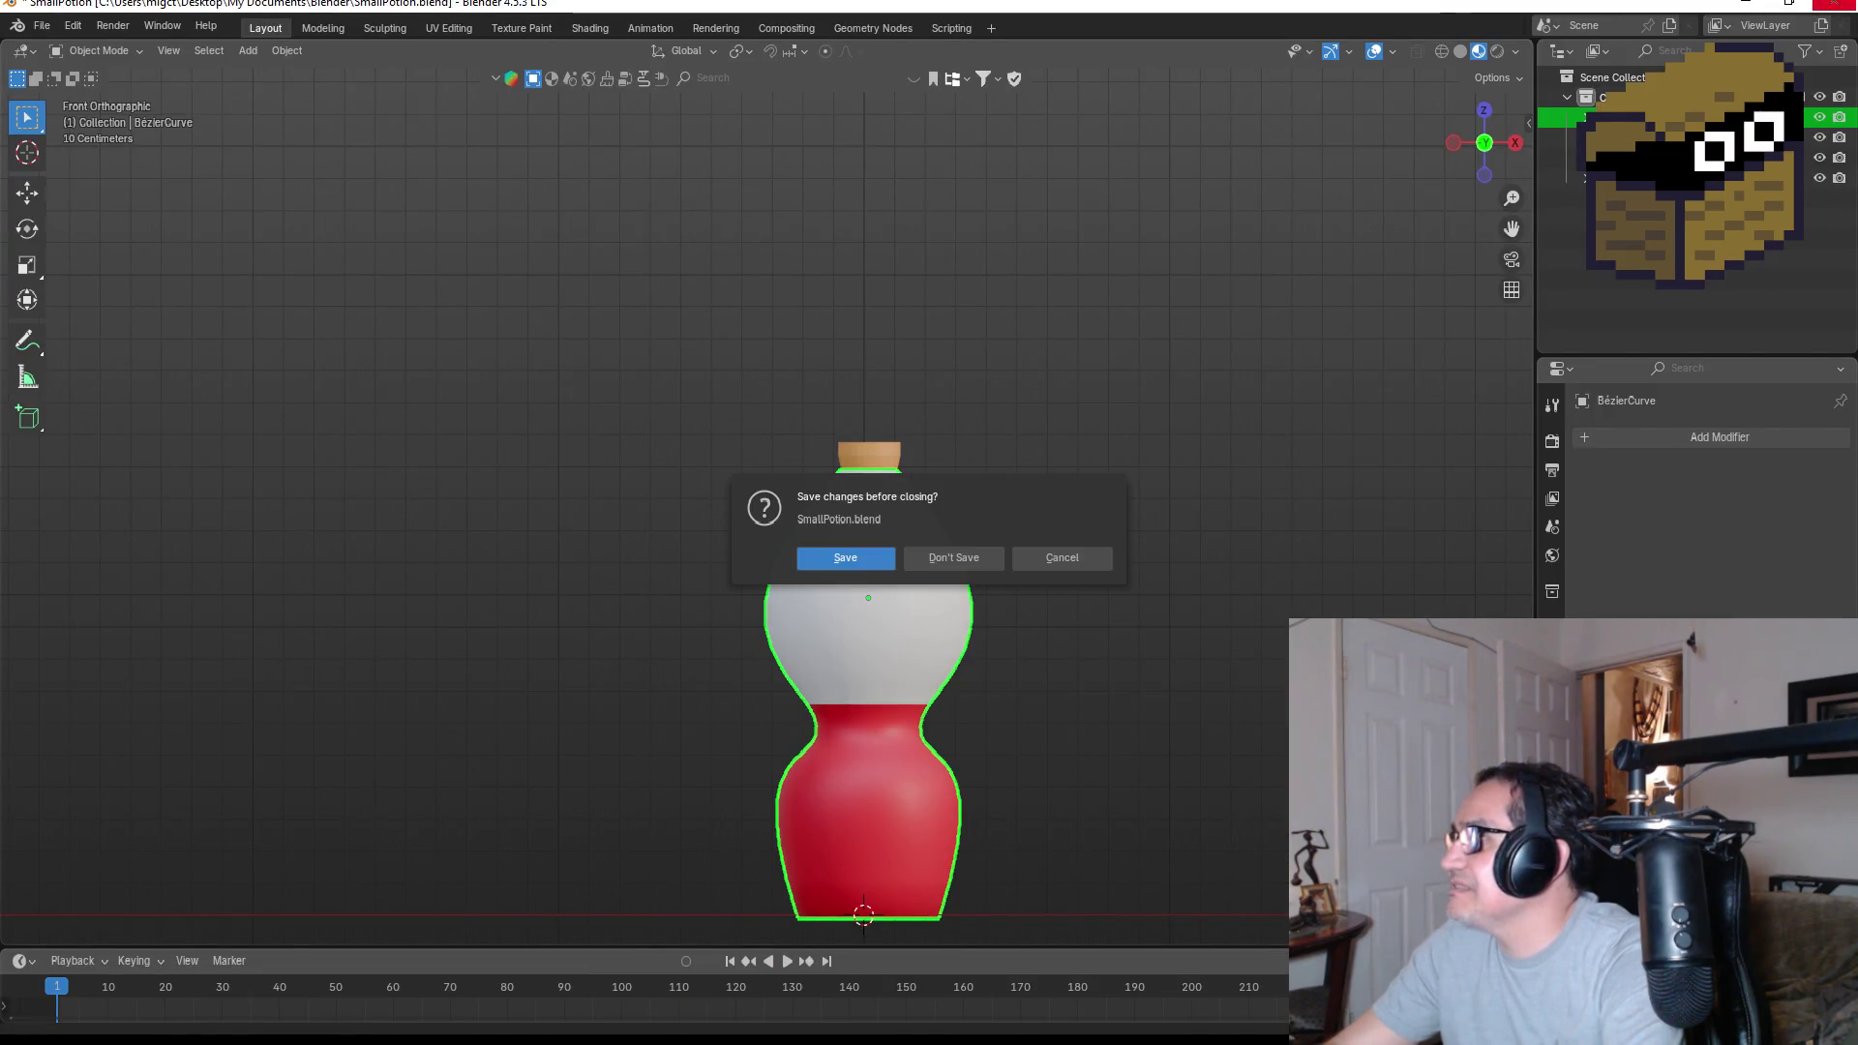
click(943, 563)
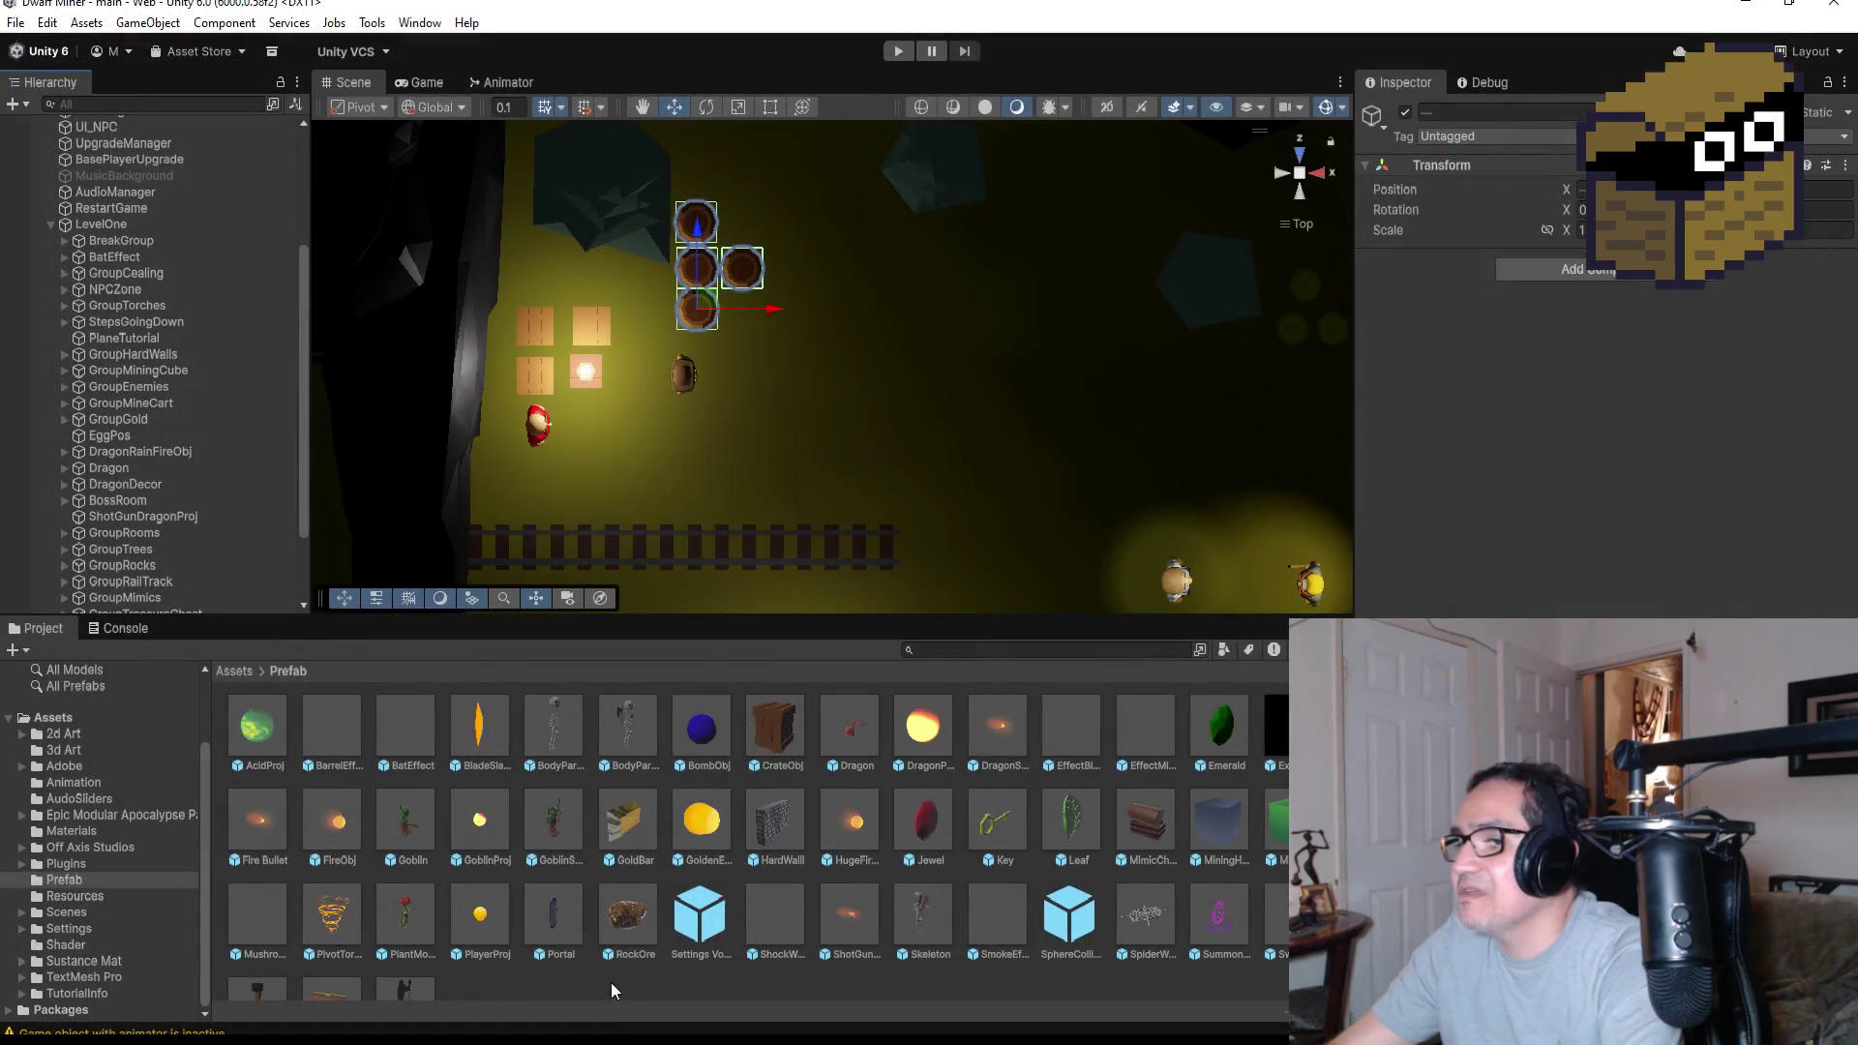
click(710, 990)
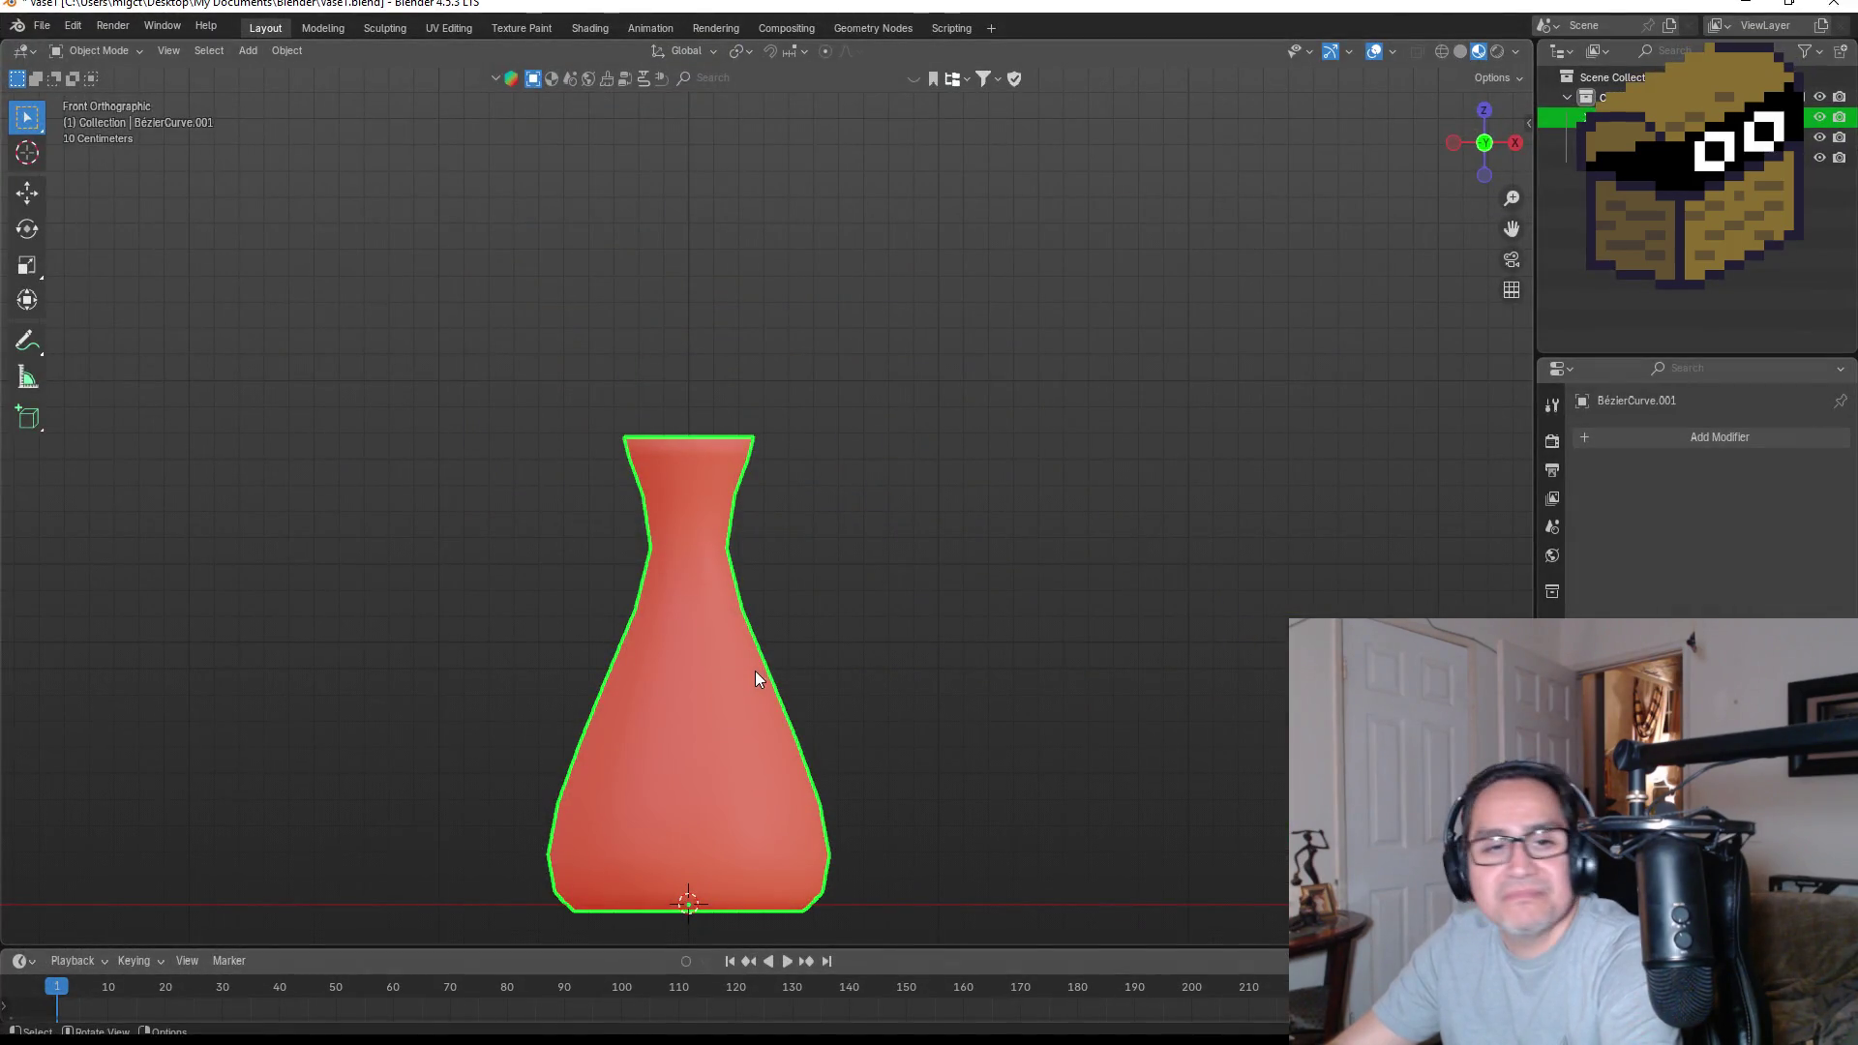
scroll(755, 678, down, 2)
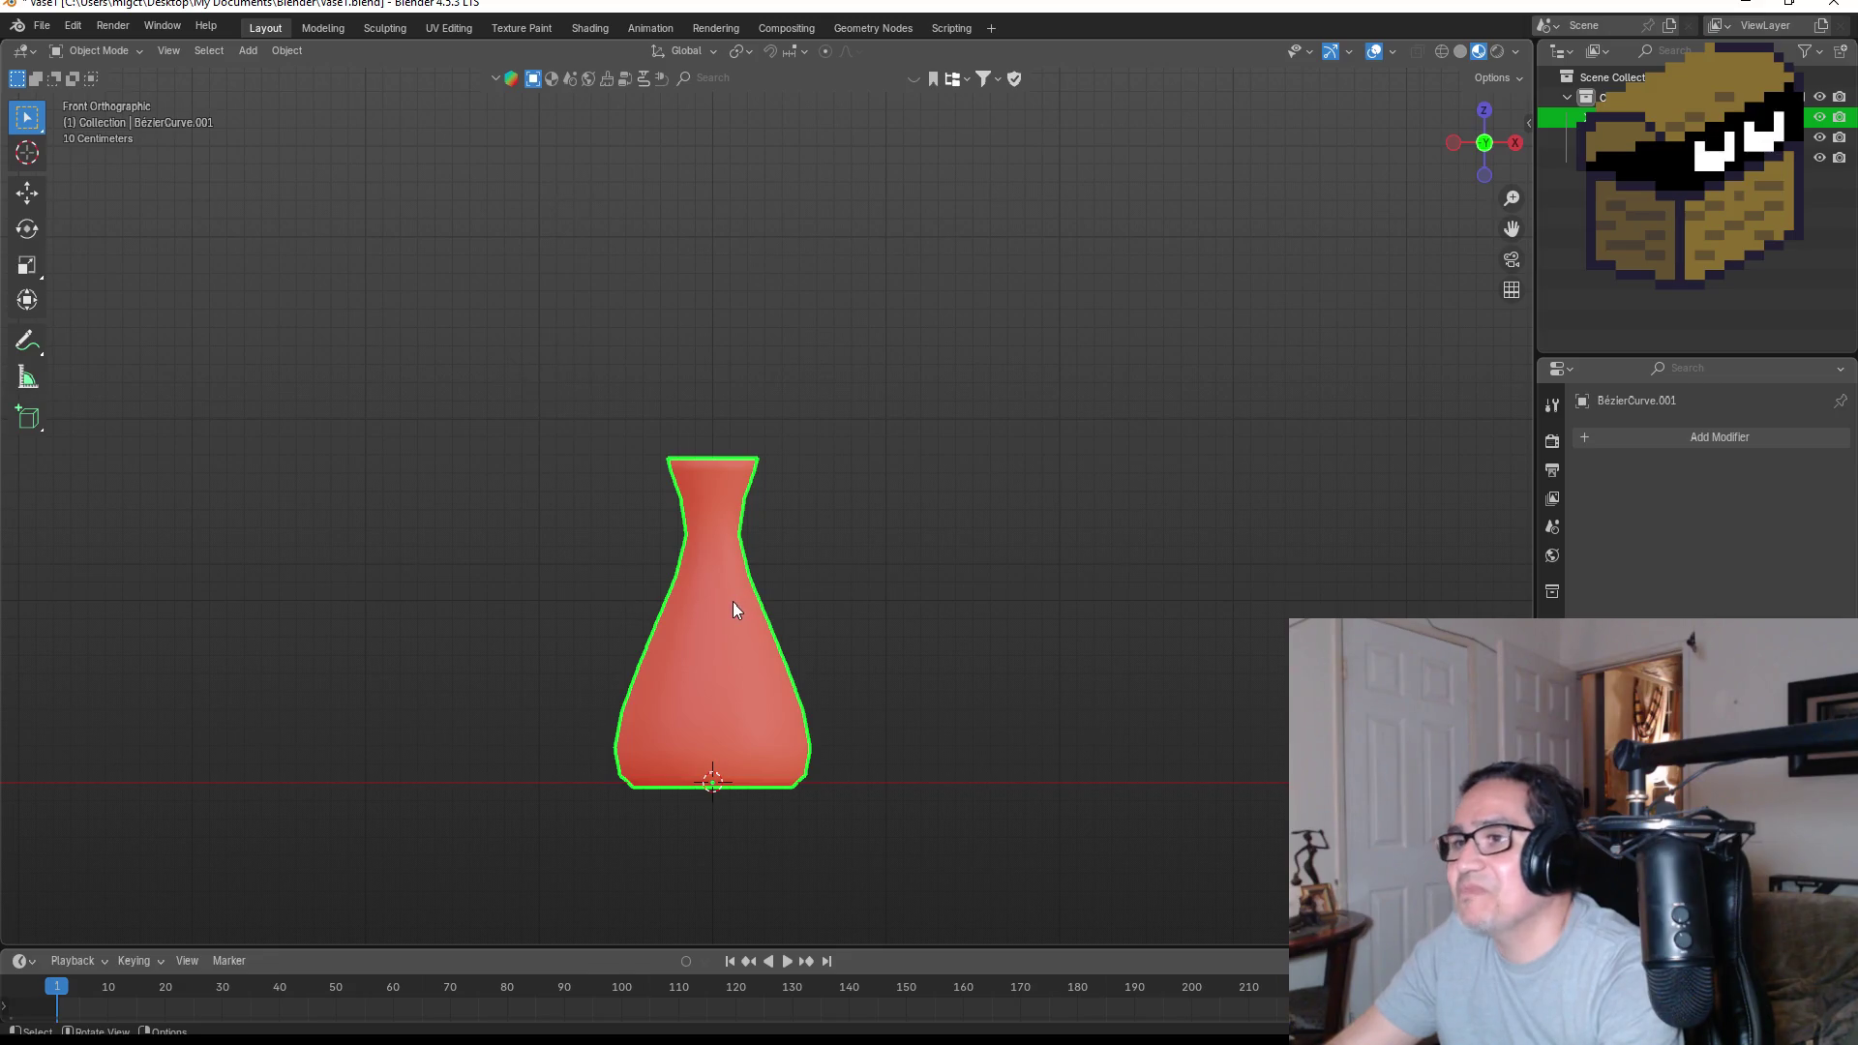
Enter Edit Mode on the vase, return to front view, and go back to Object Mode
key(Tab)
mouse_move(859, 654)
mouse_down()
mouse_move(929, 622)
mouse_move(970, 502)
mouse_move(862, 593)
mouse_up()
key(KP_1)
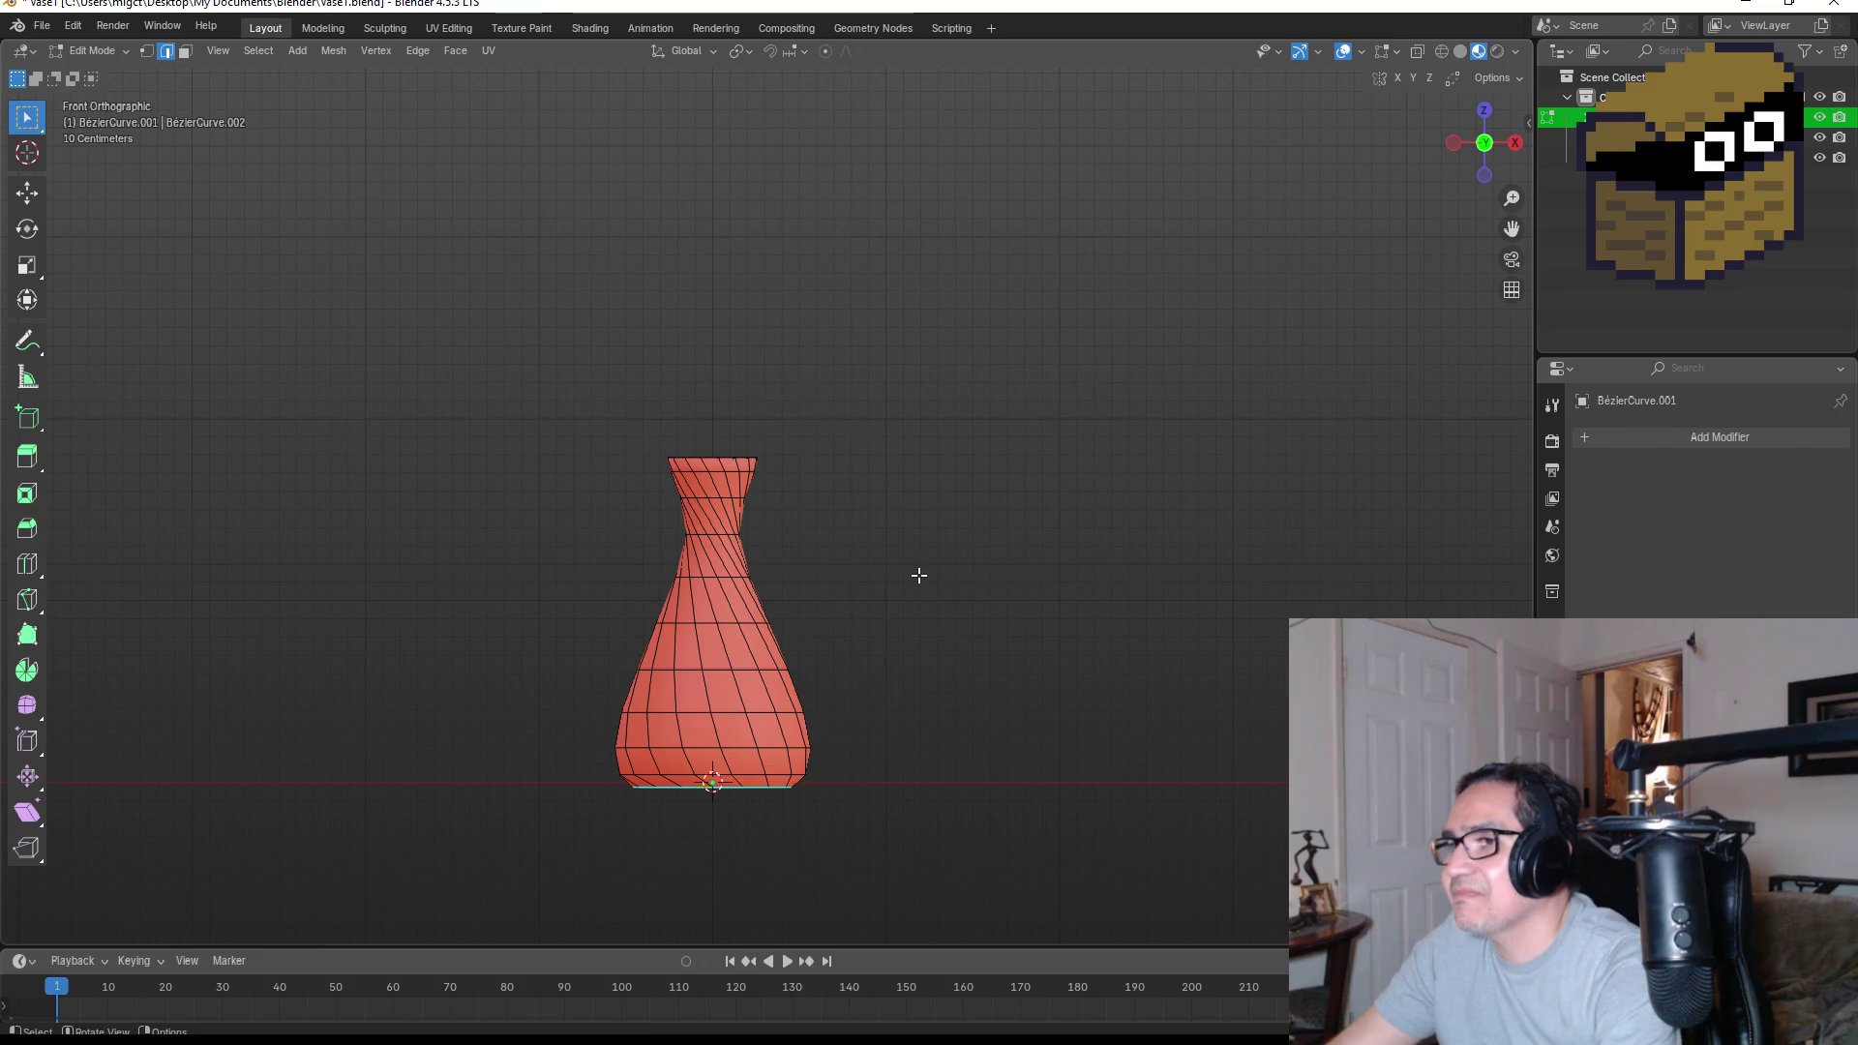
key(Tab)
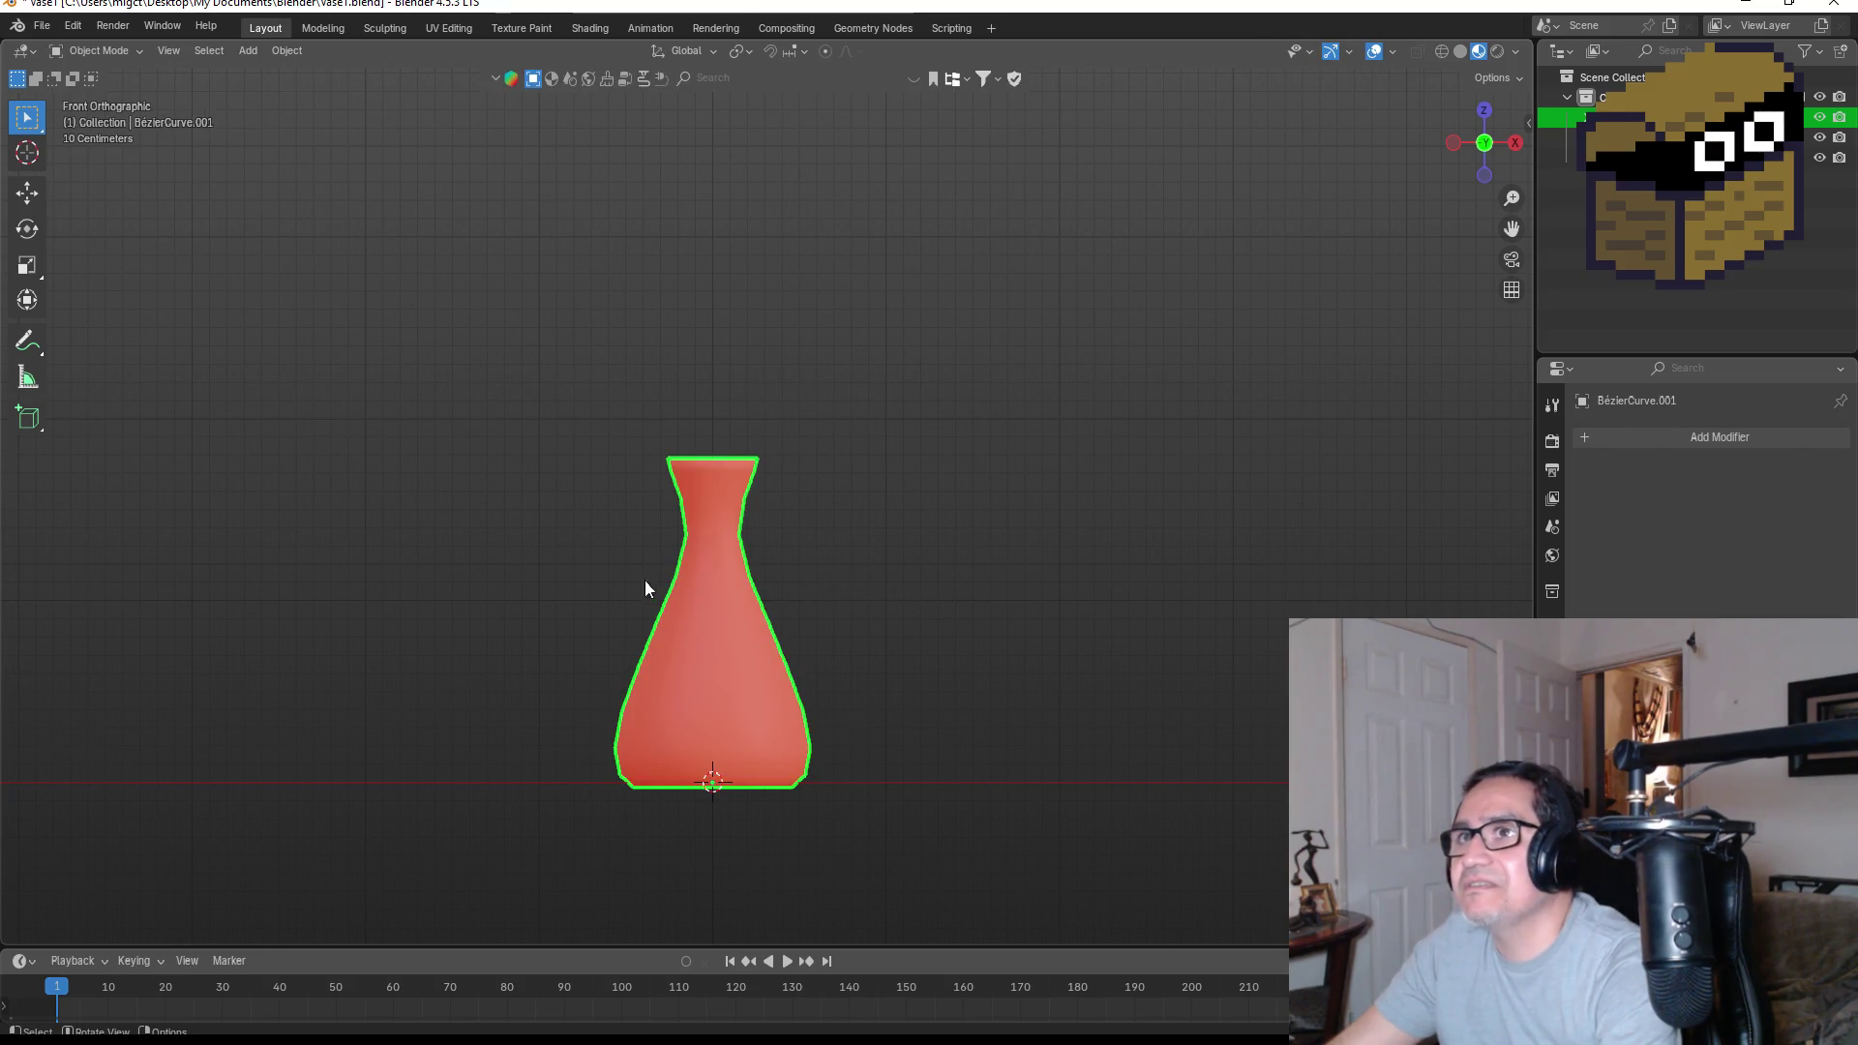
Choose File > New > General, bringing up the save prompt for Vase1
click(44, 26)
mouse_move(65, 46)
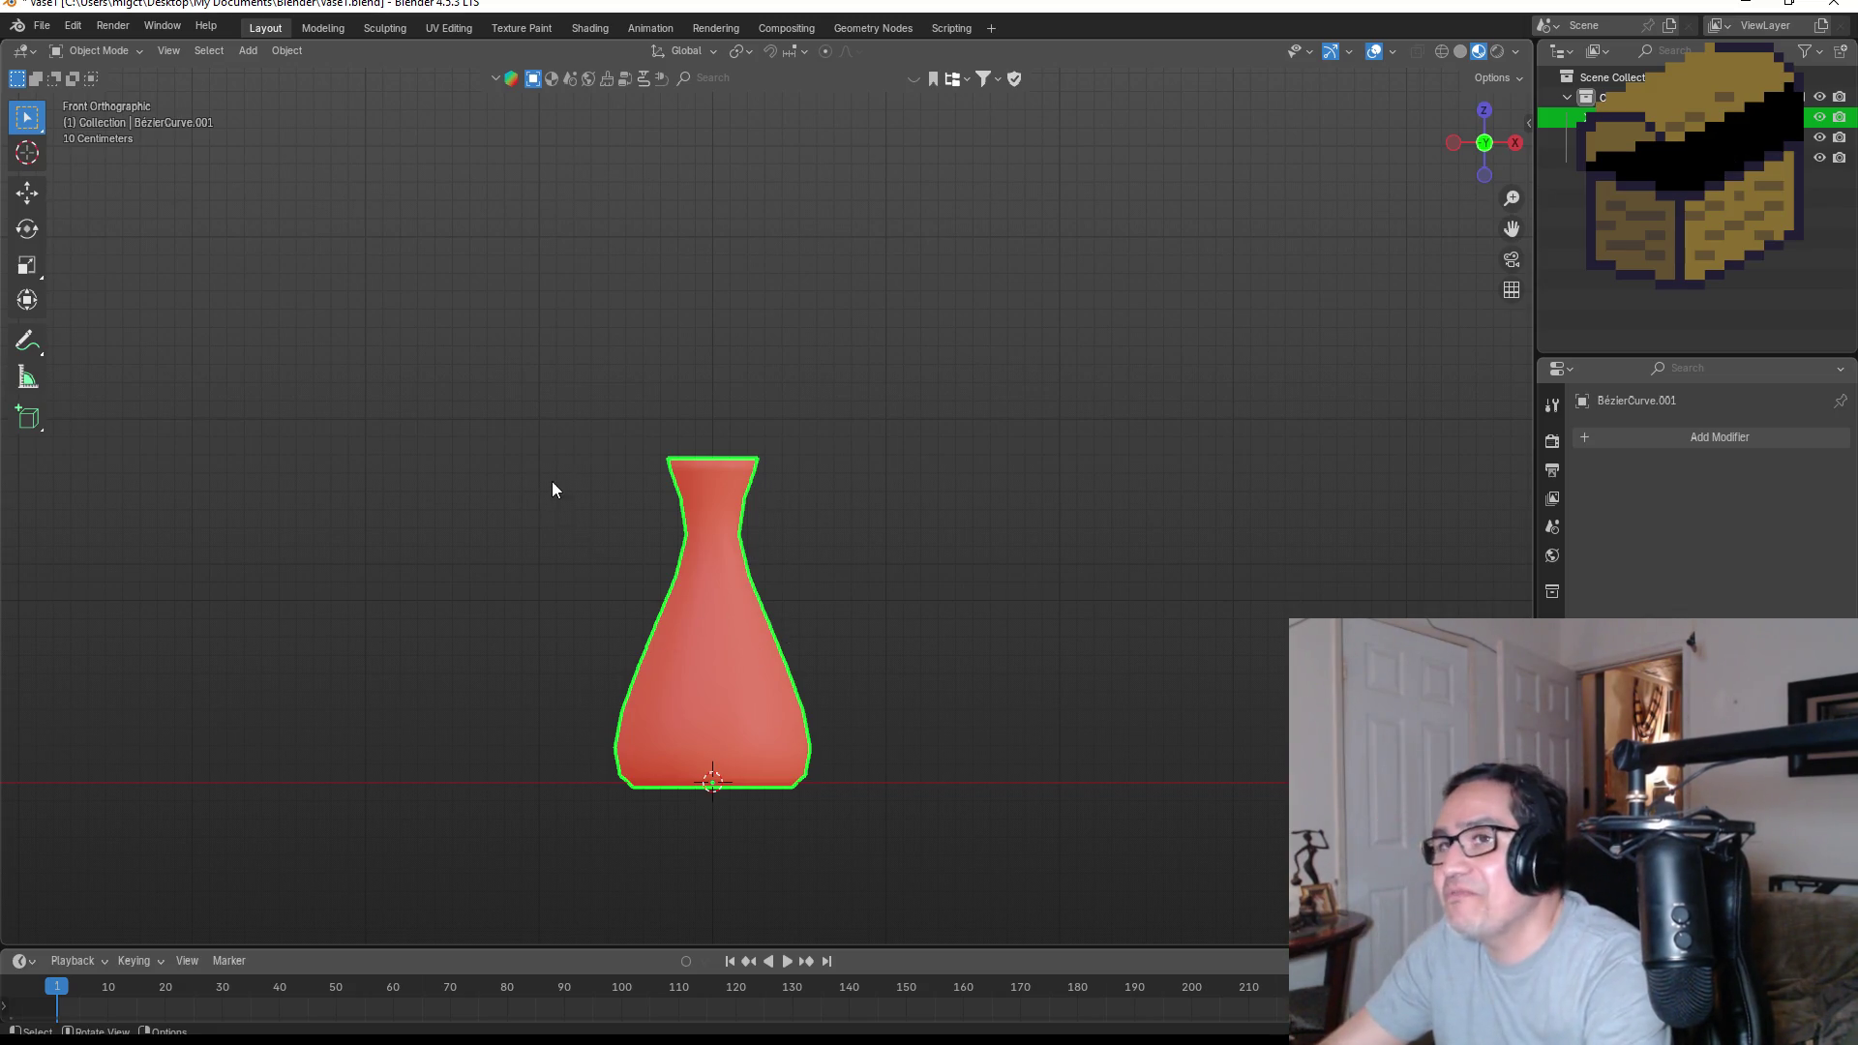
click(41, 25)
mouse_move(65, 50)
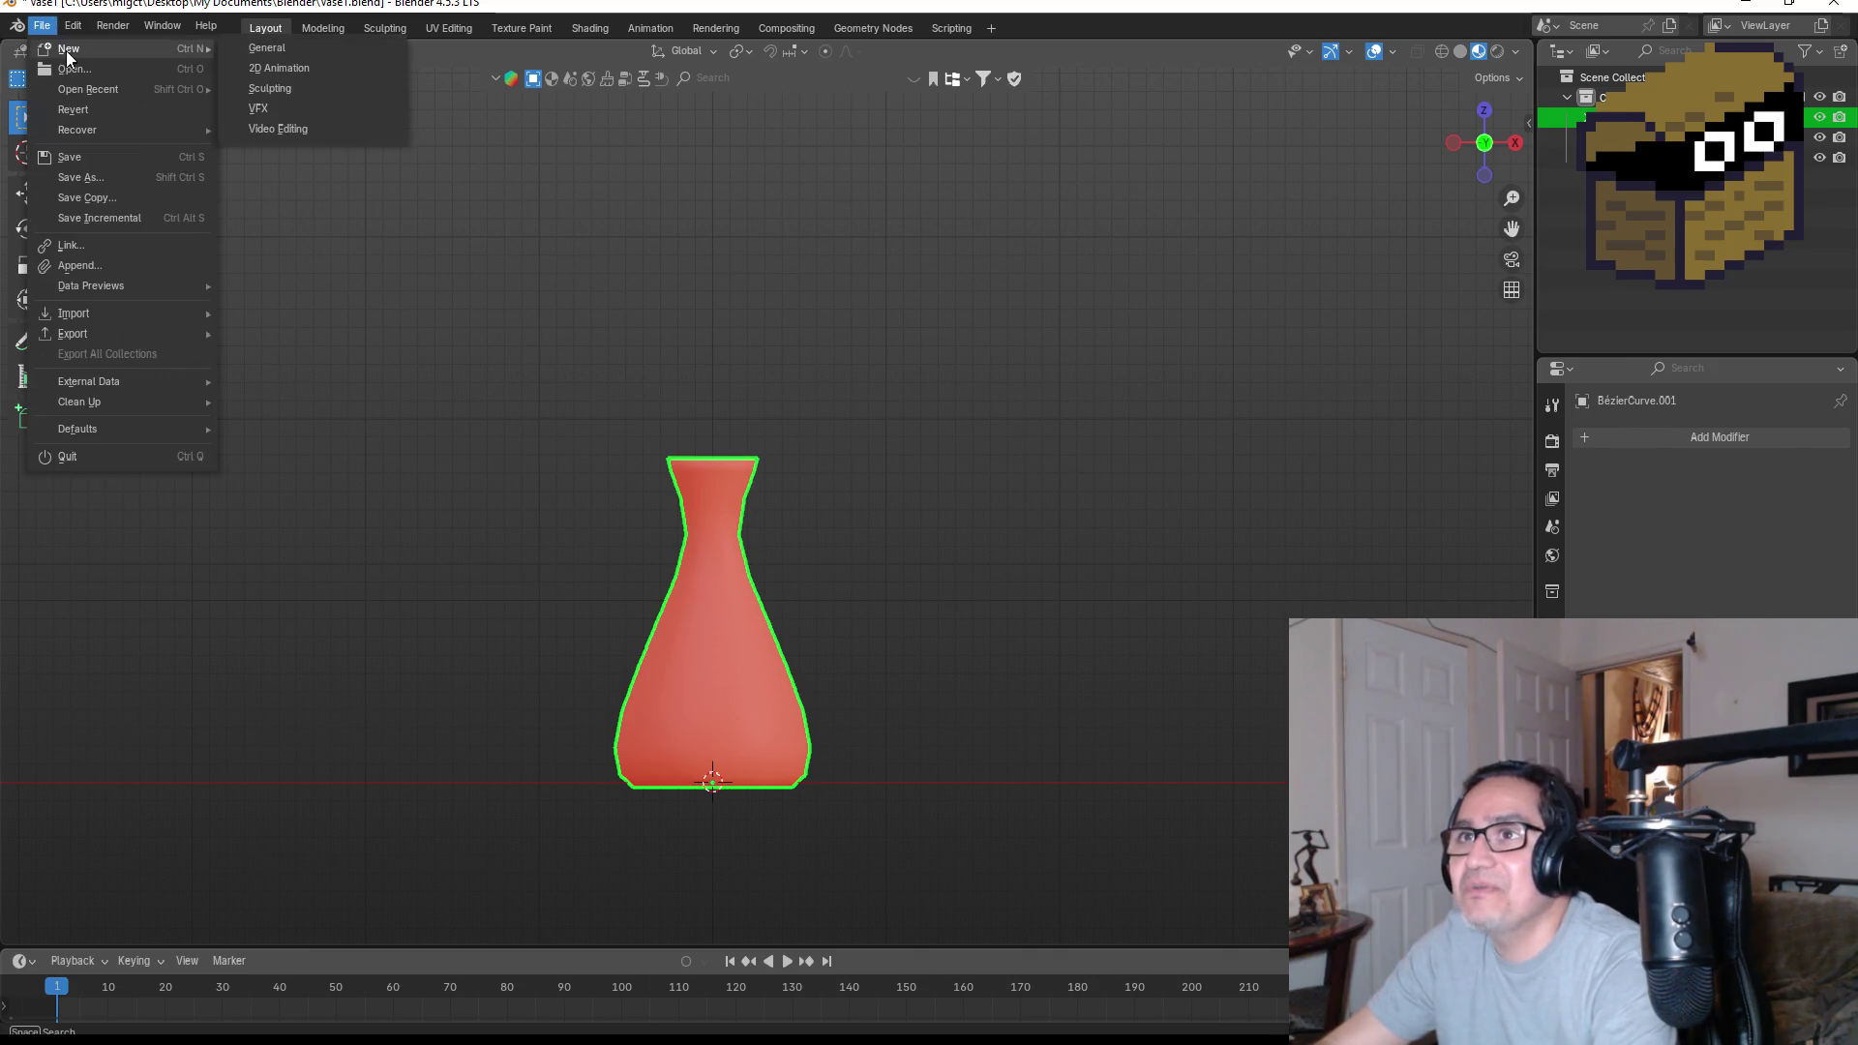
click(288, 60)
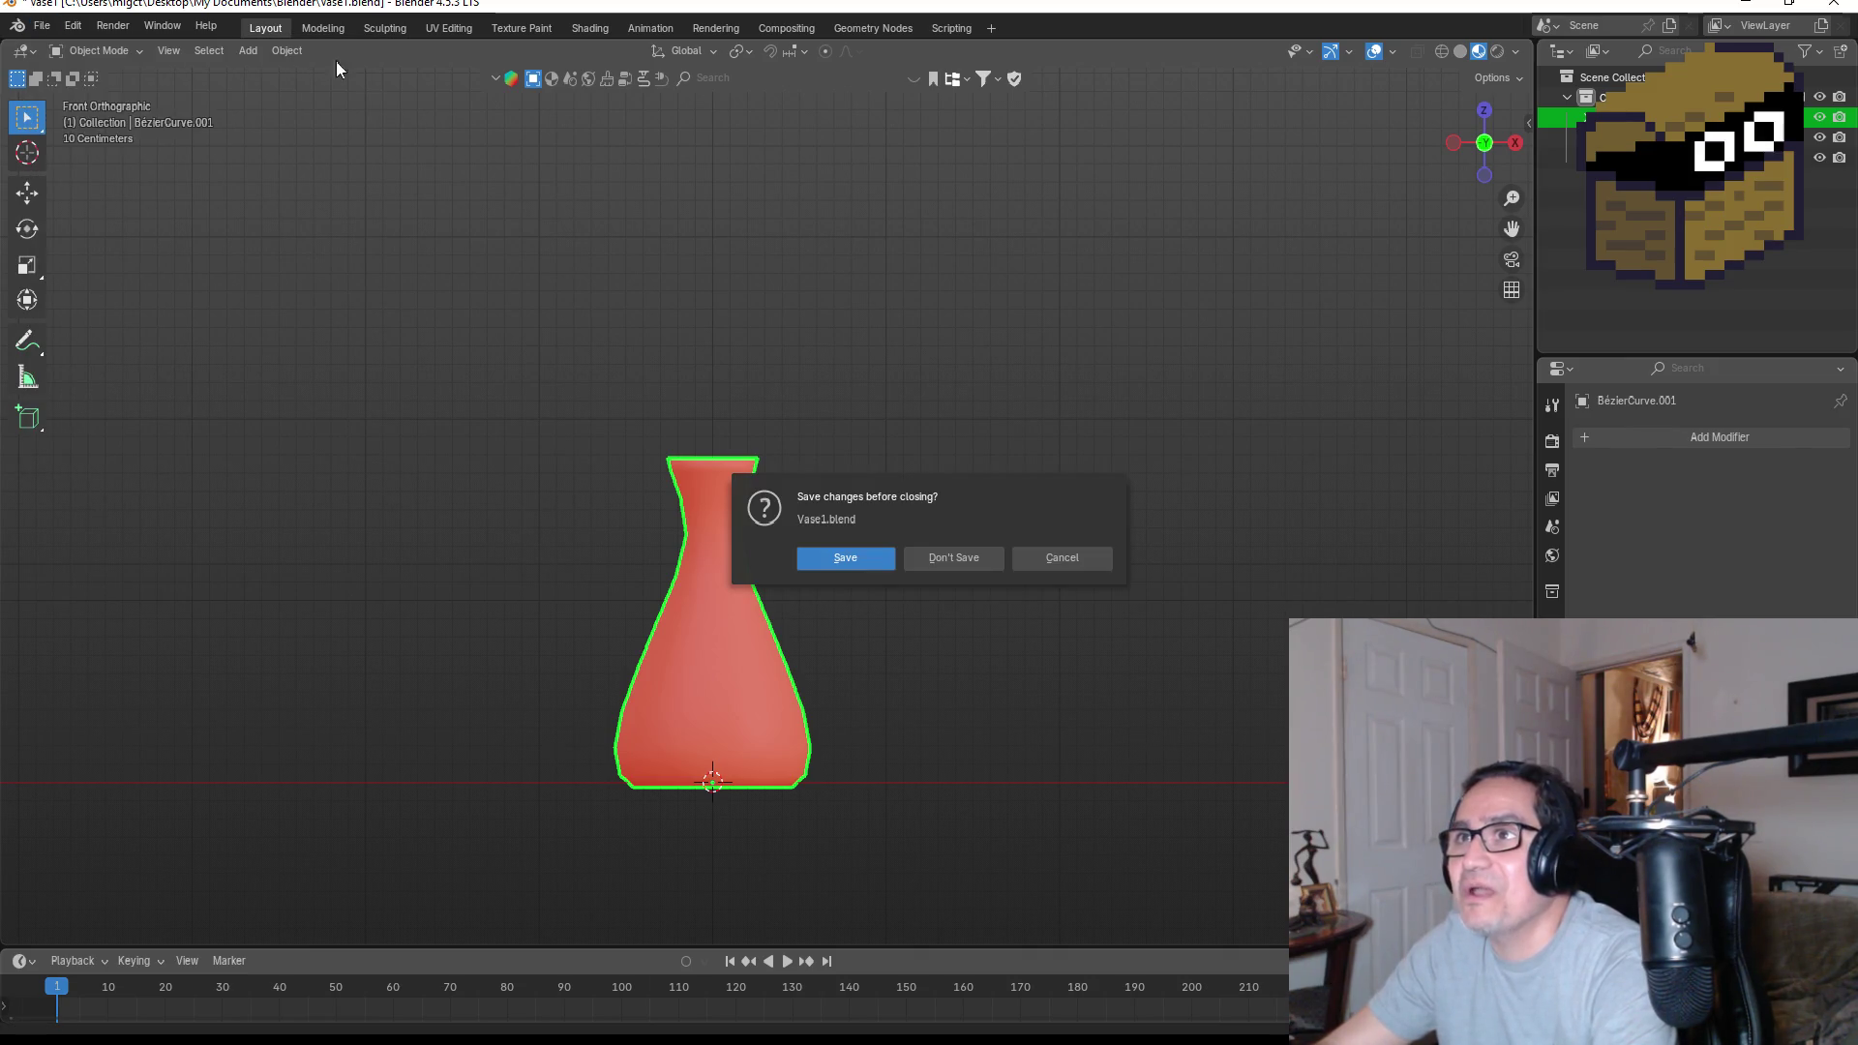
Save Vase1, delete the default cube, and add a Bézier curve at the origin
click(880, 557)
key(KP_1)
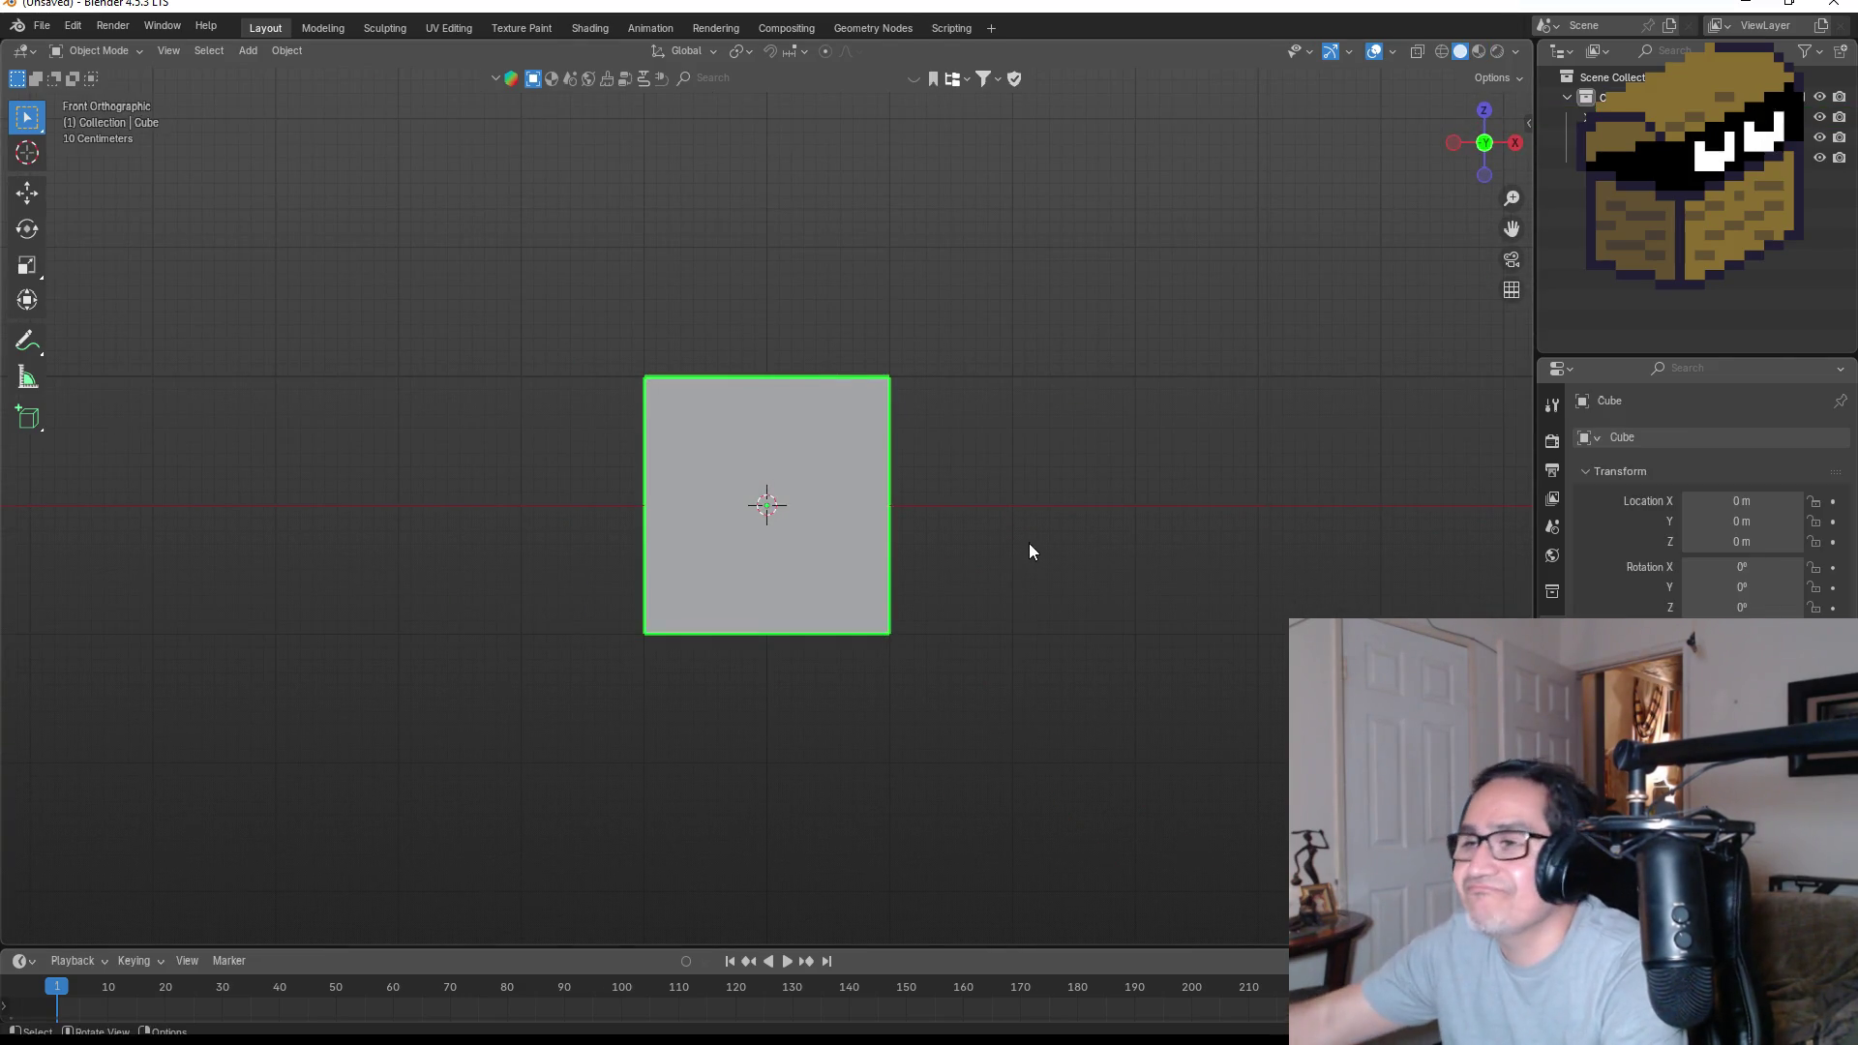
key(Delete)
key(shift+a)
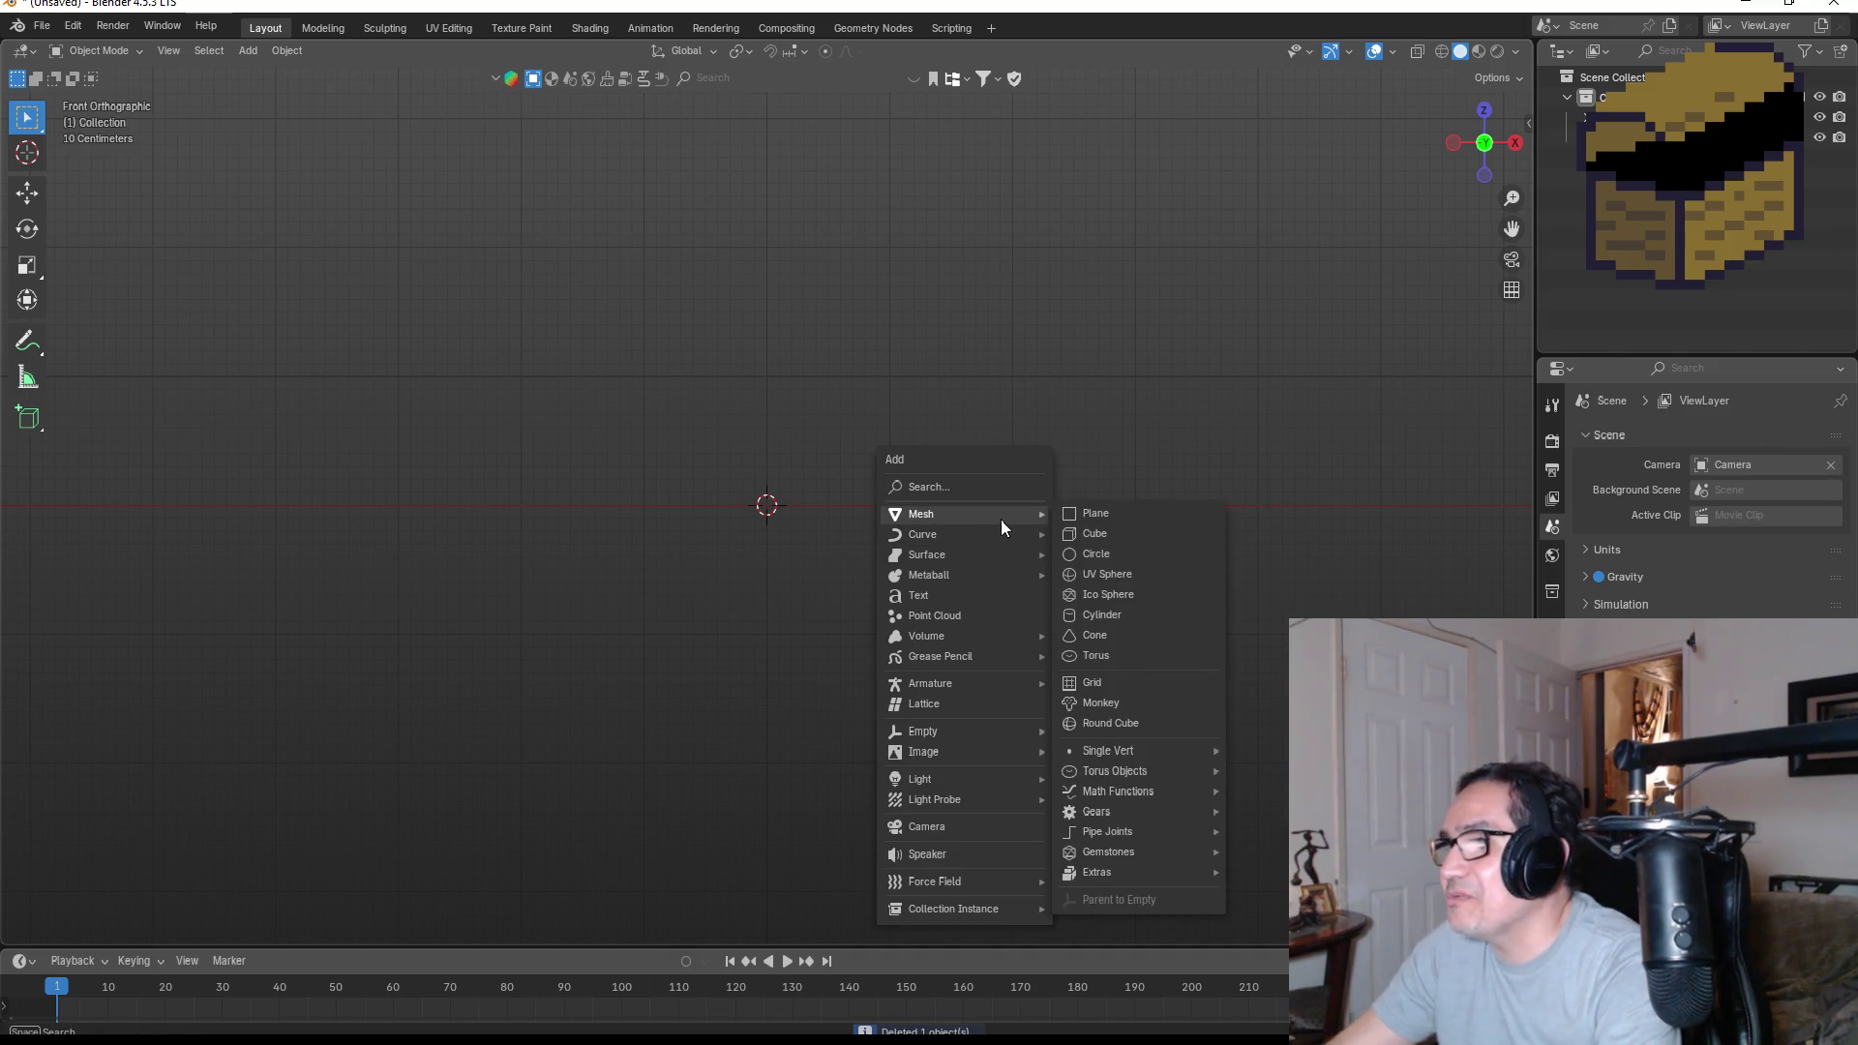
mouse_move(990, 534)
click(1118, 534)
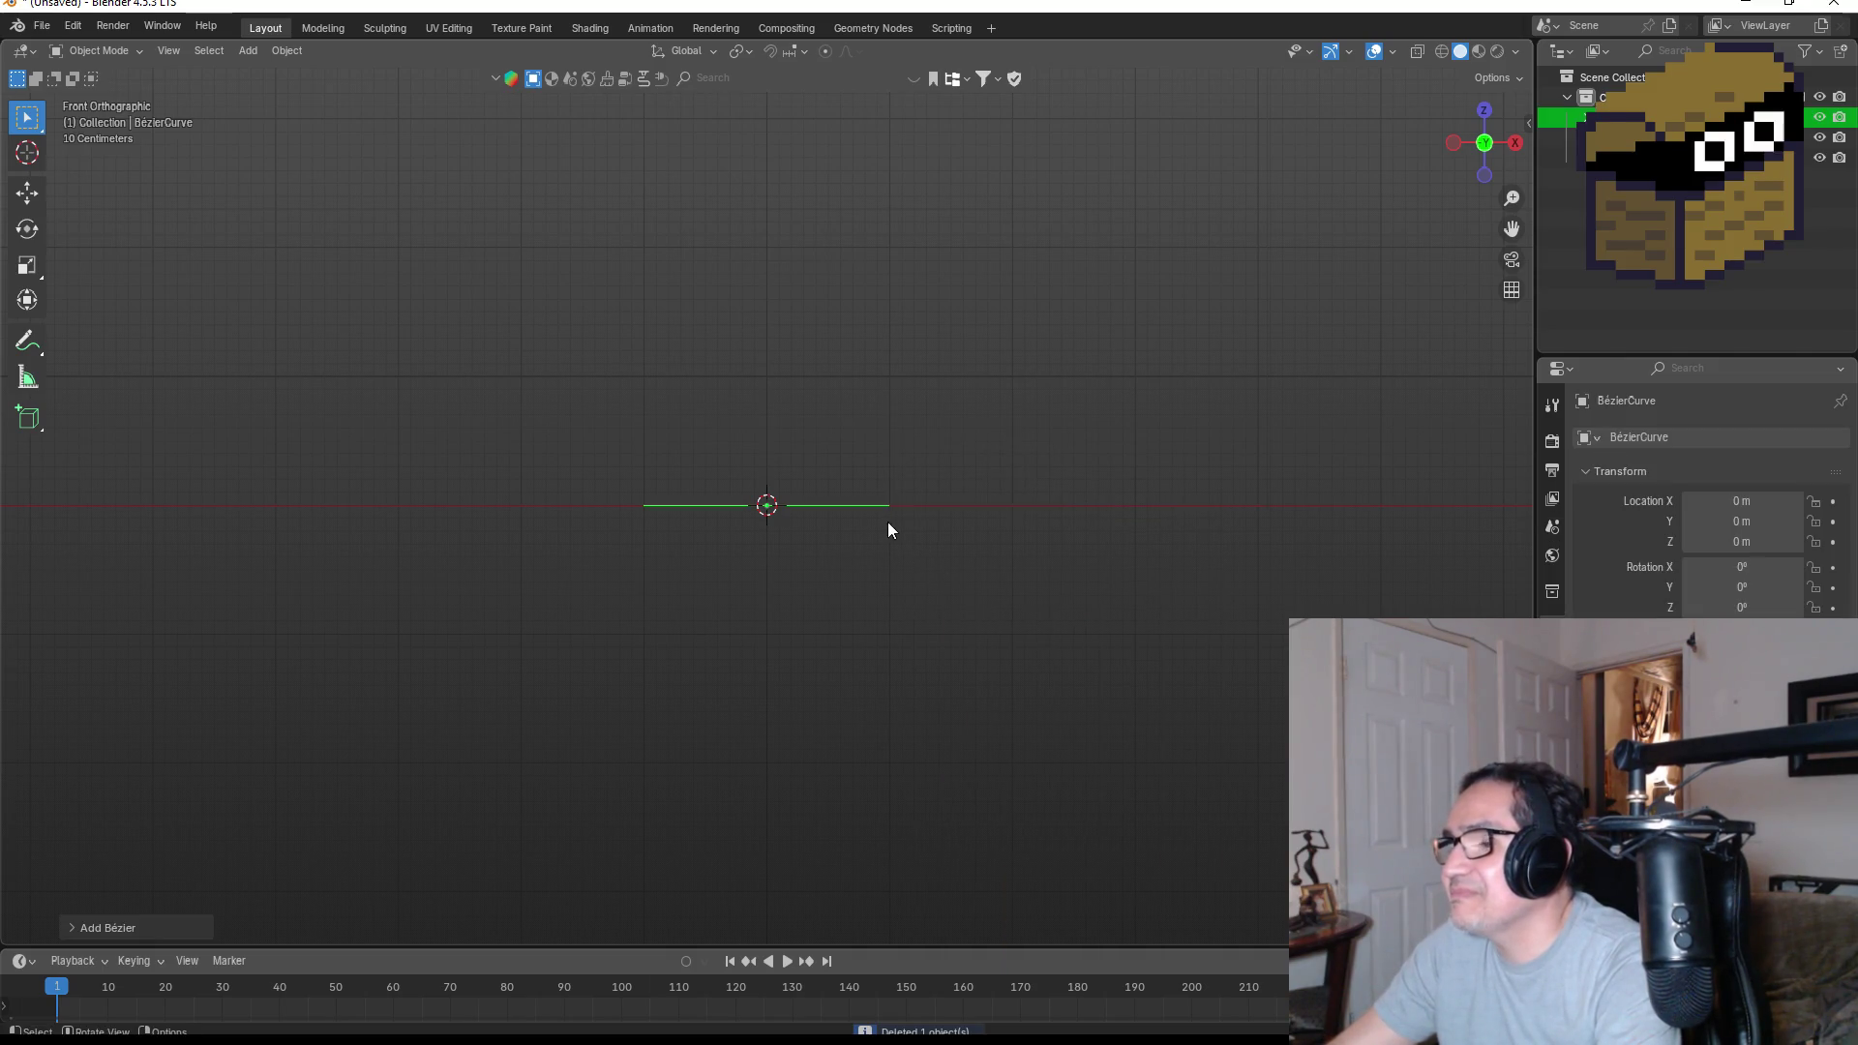
scroll(974, 559, up, 4)
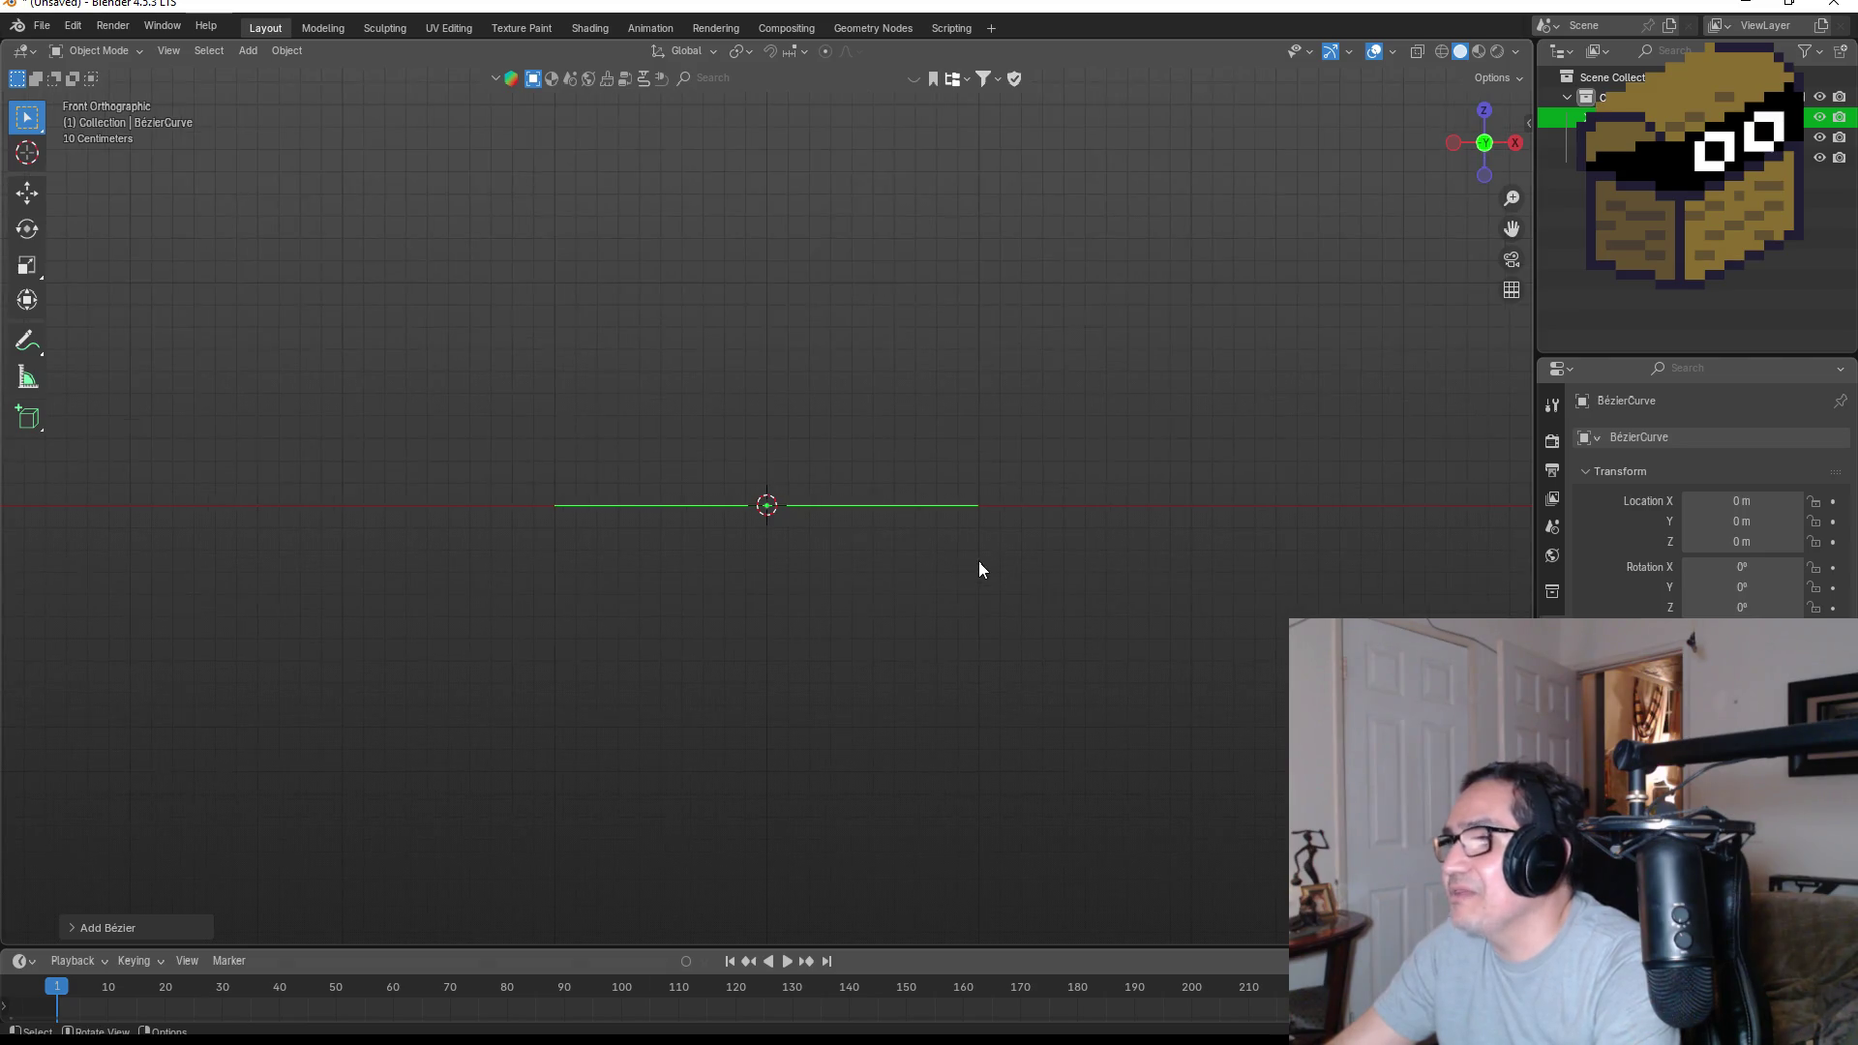
Add a Screw modifier to the Bézier curve
key(ctrl+Tab)
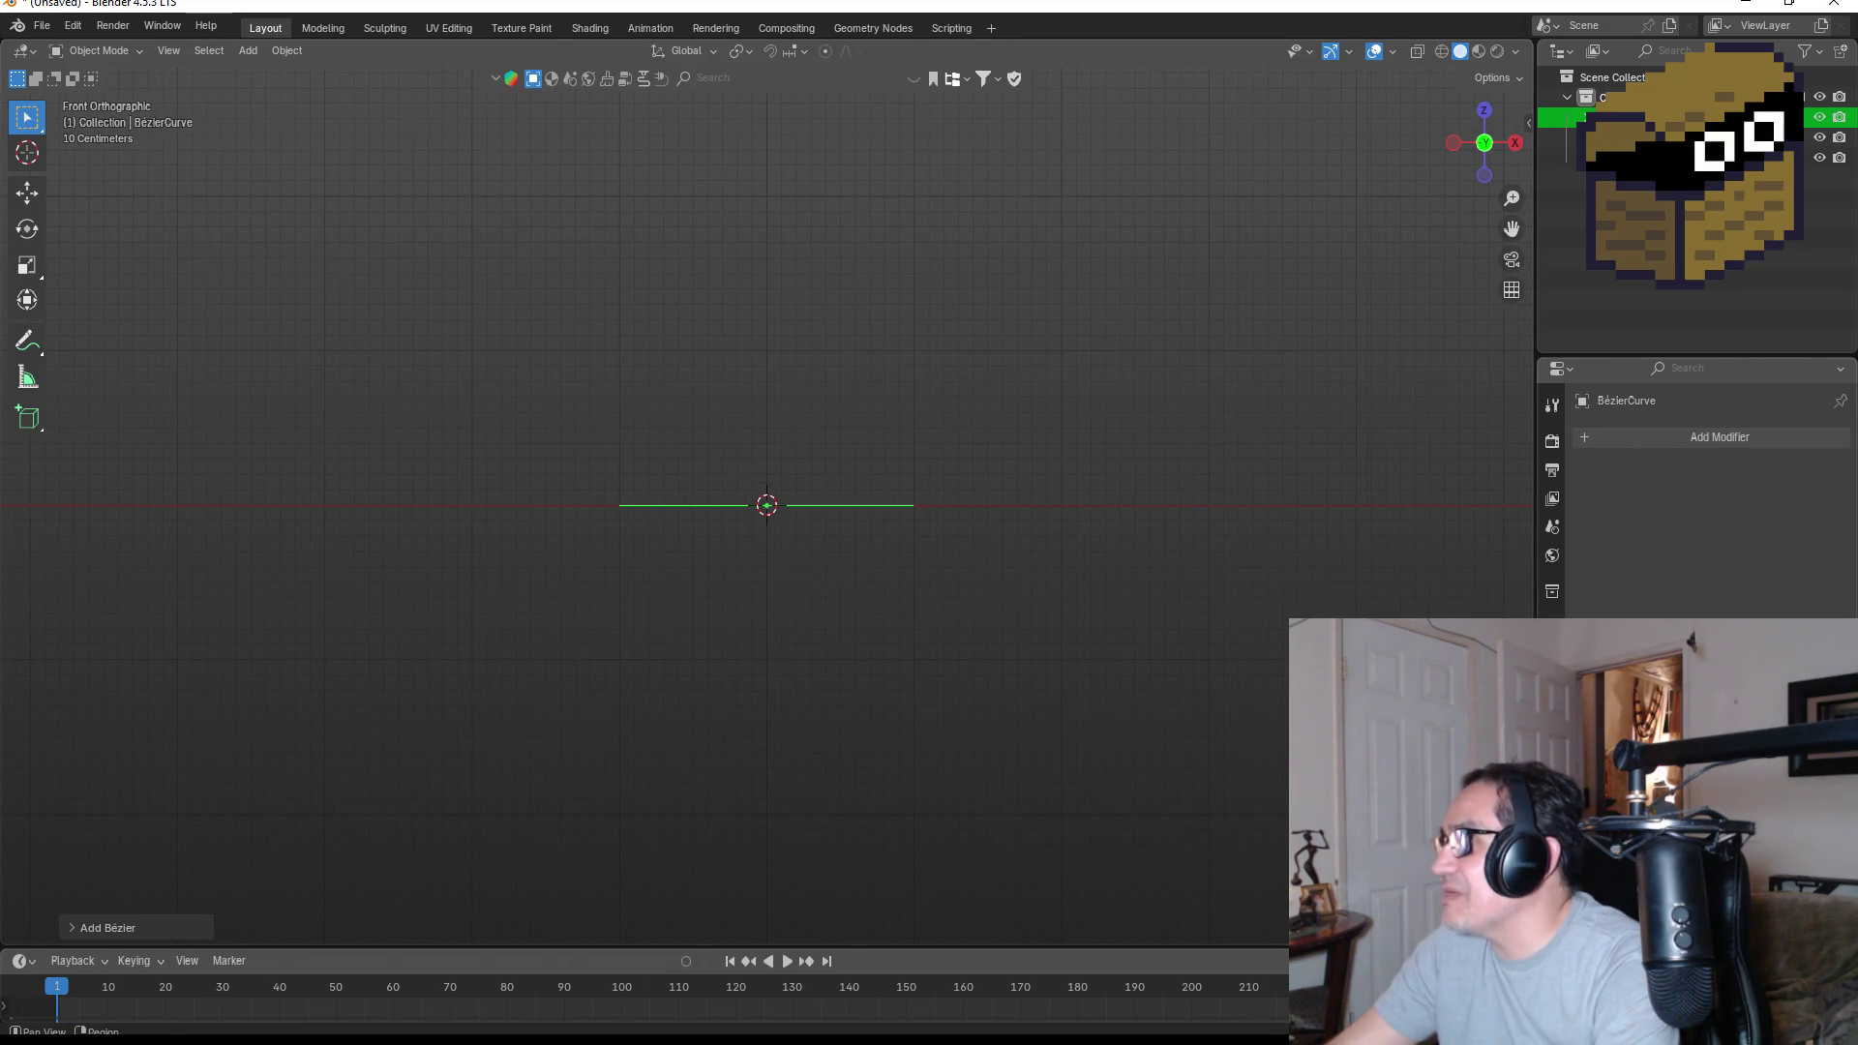
click(1704, 438)
text(sc)
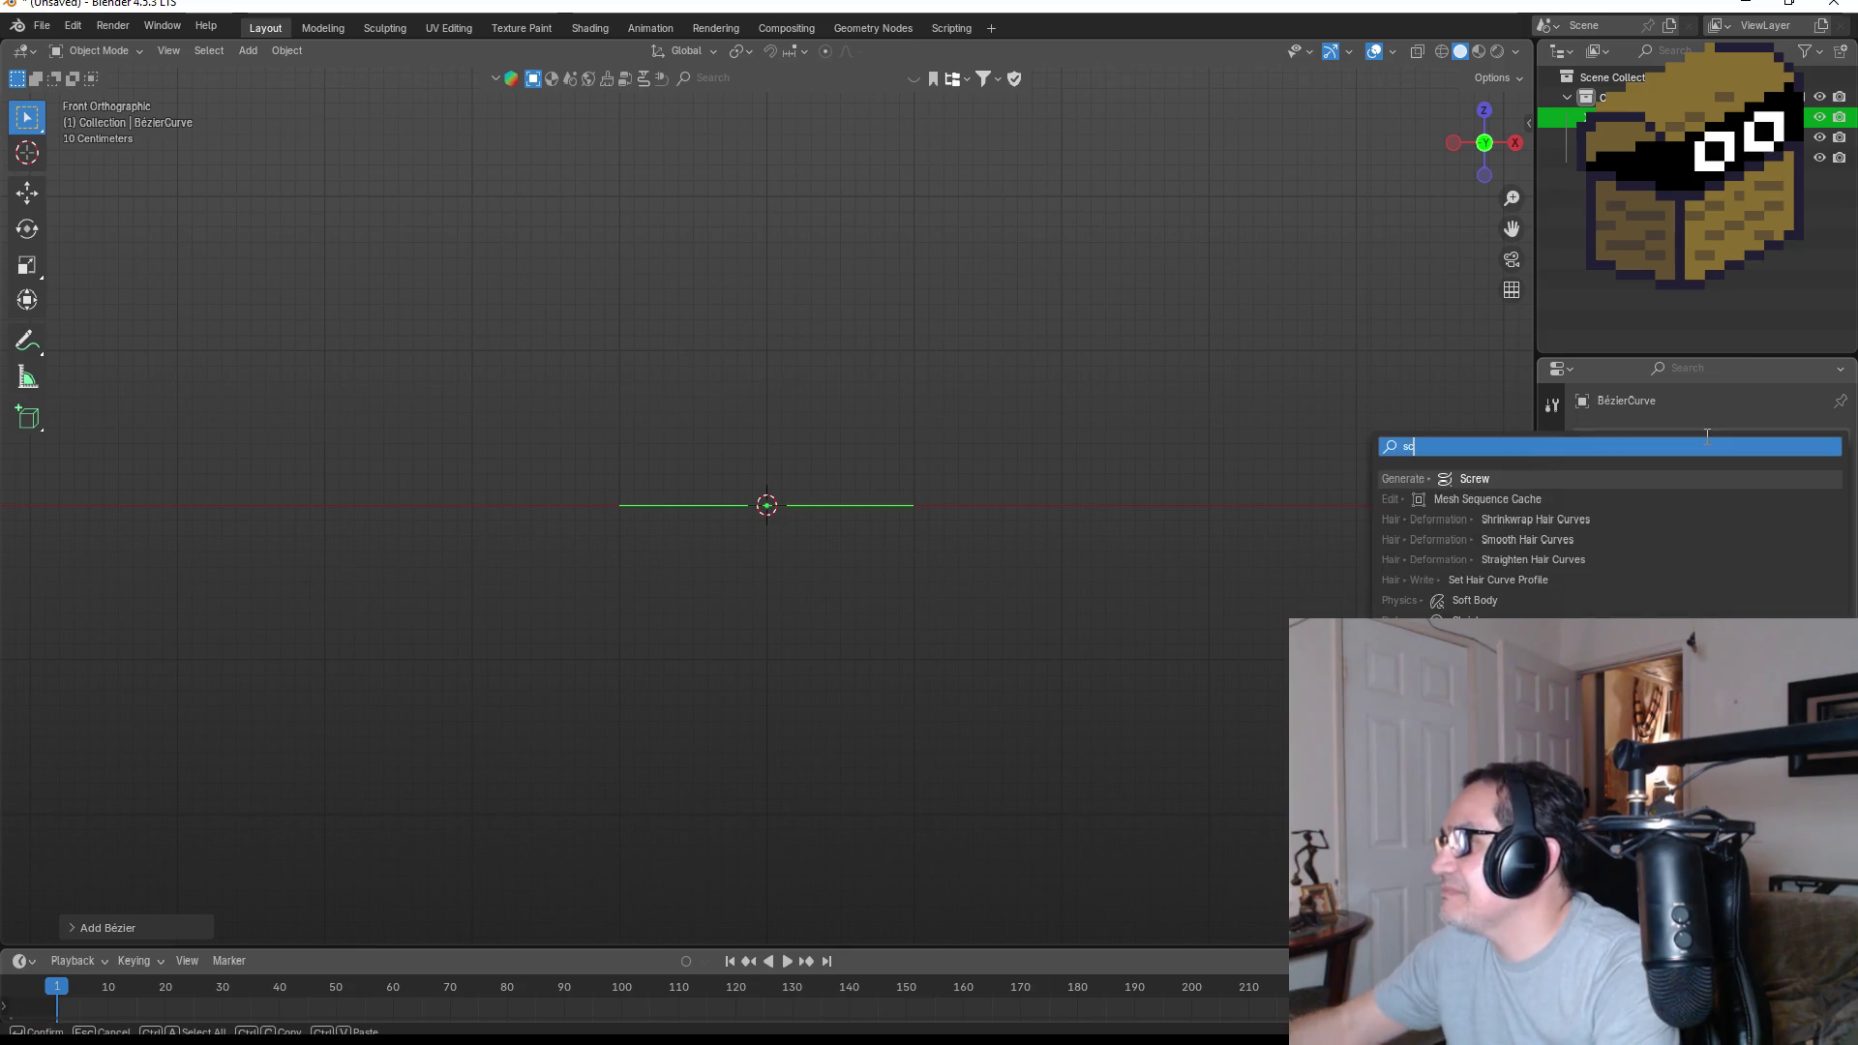
click(1490, 479)
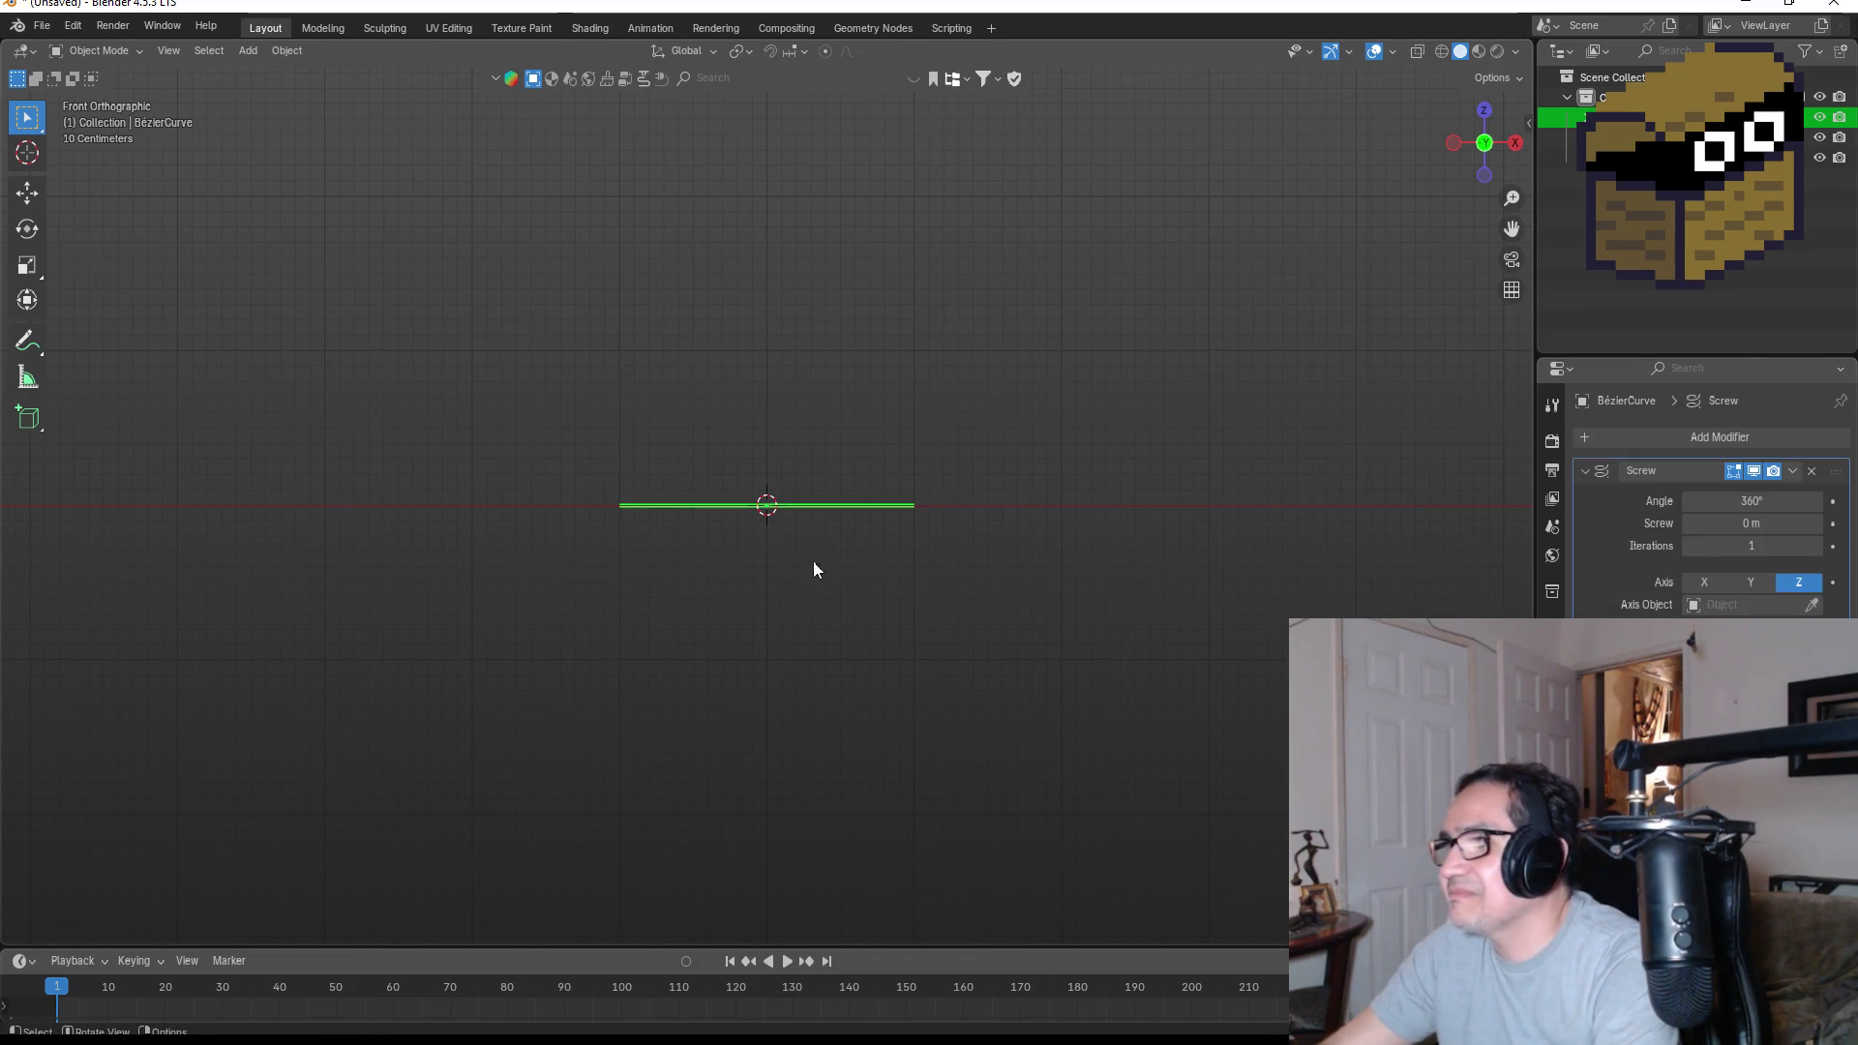
In Edit Mode, rotate both control point handles to revolve the curve into a rounded disc
key(Tab)
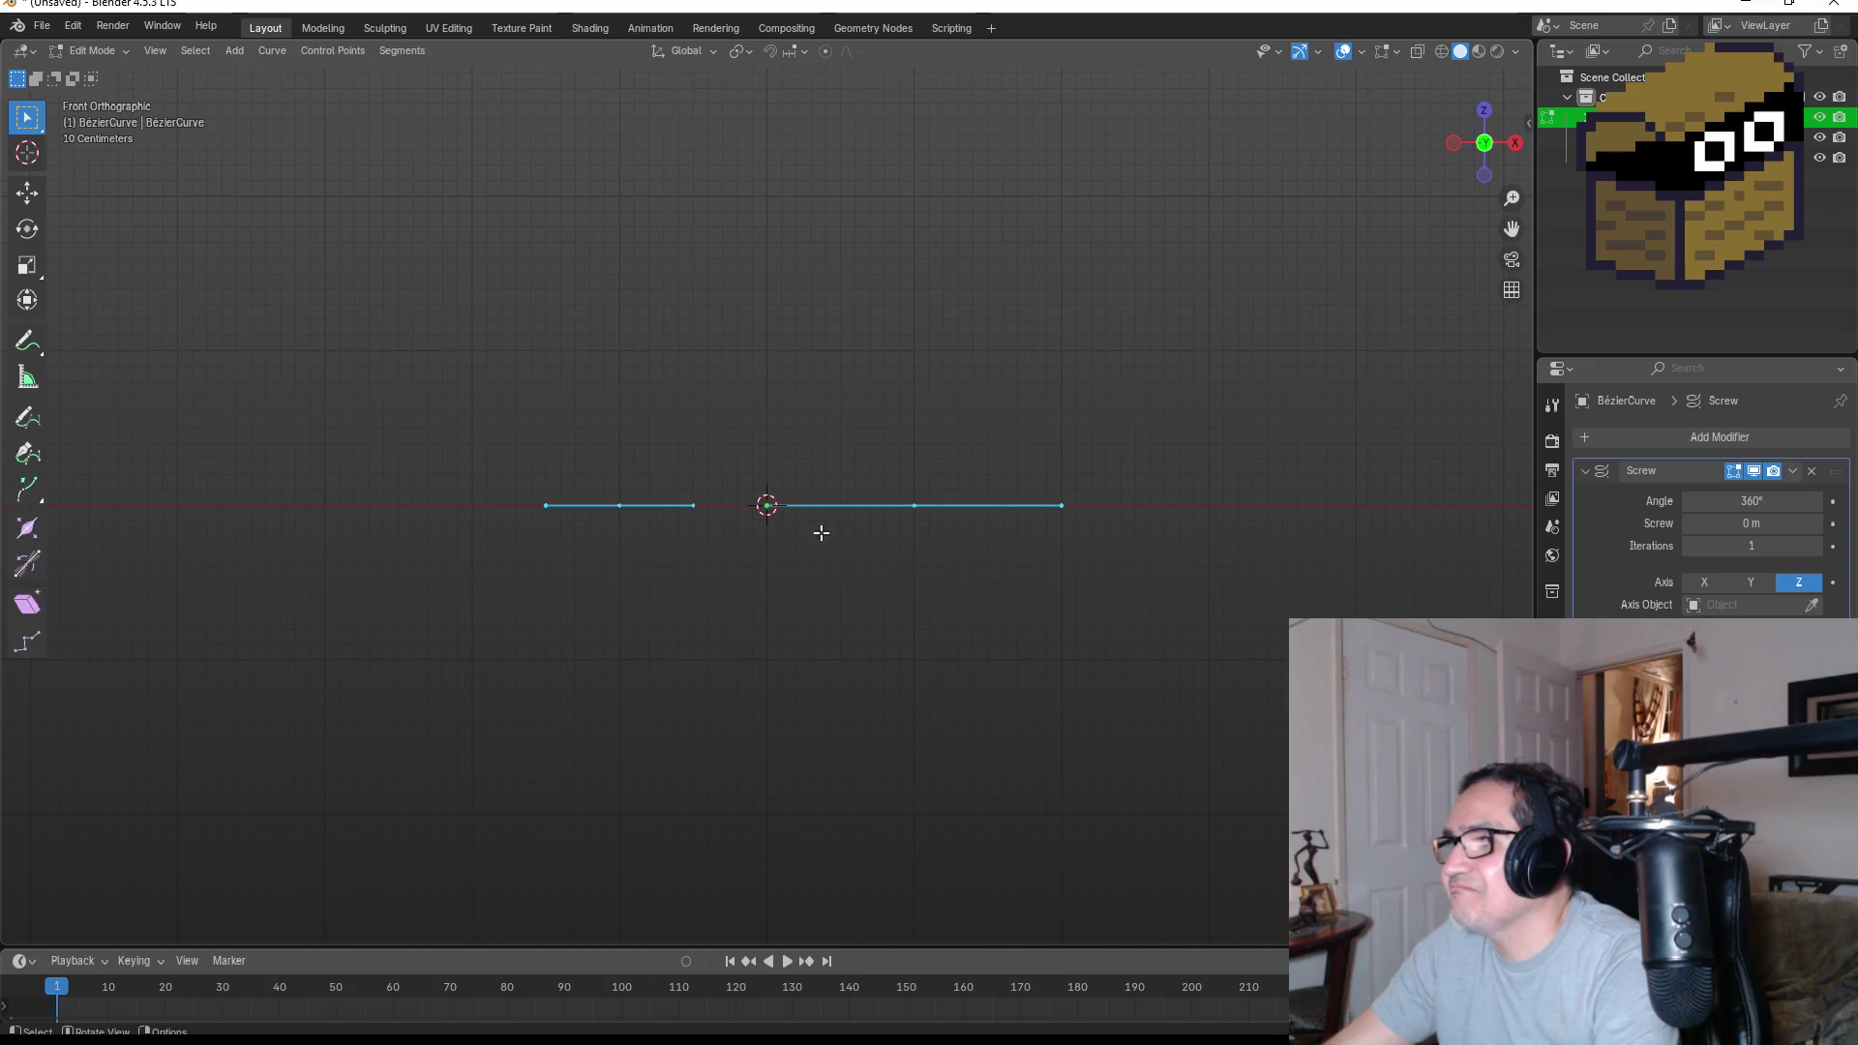
drag(687, 462, 734, 571)
key(r)
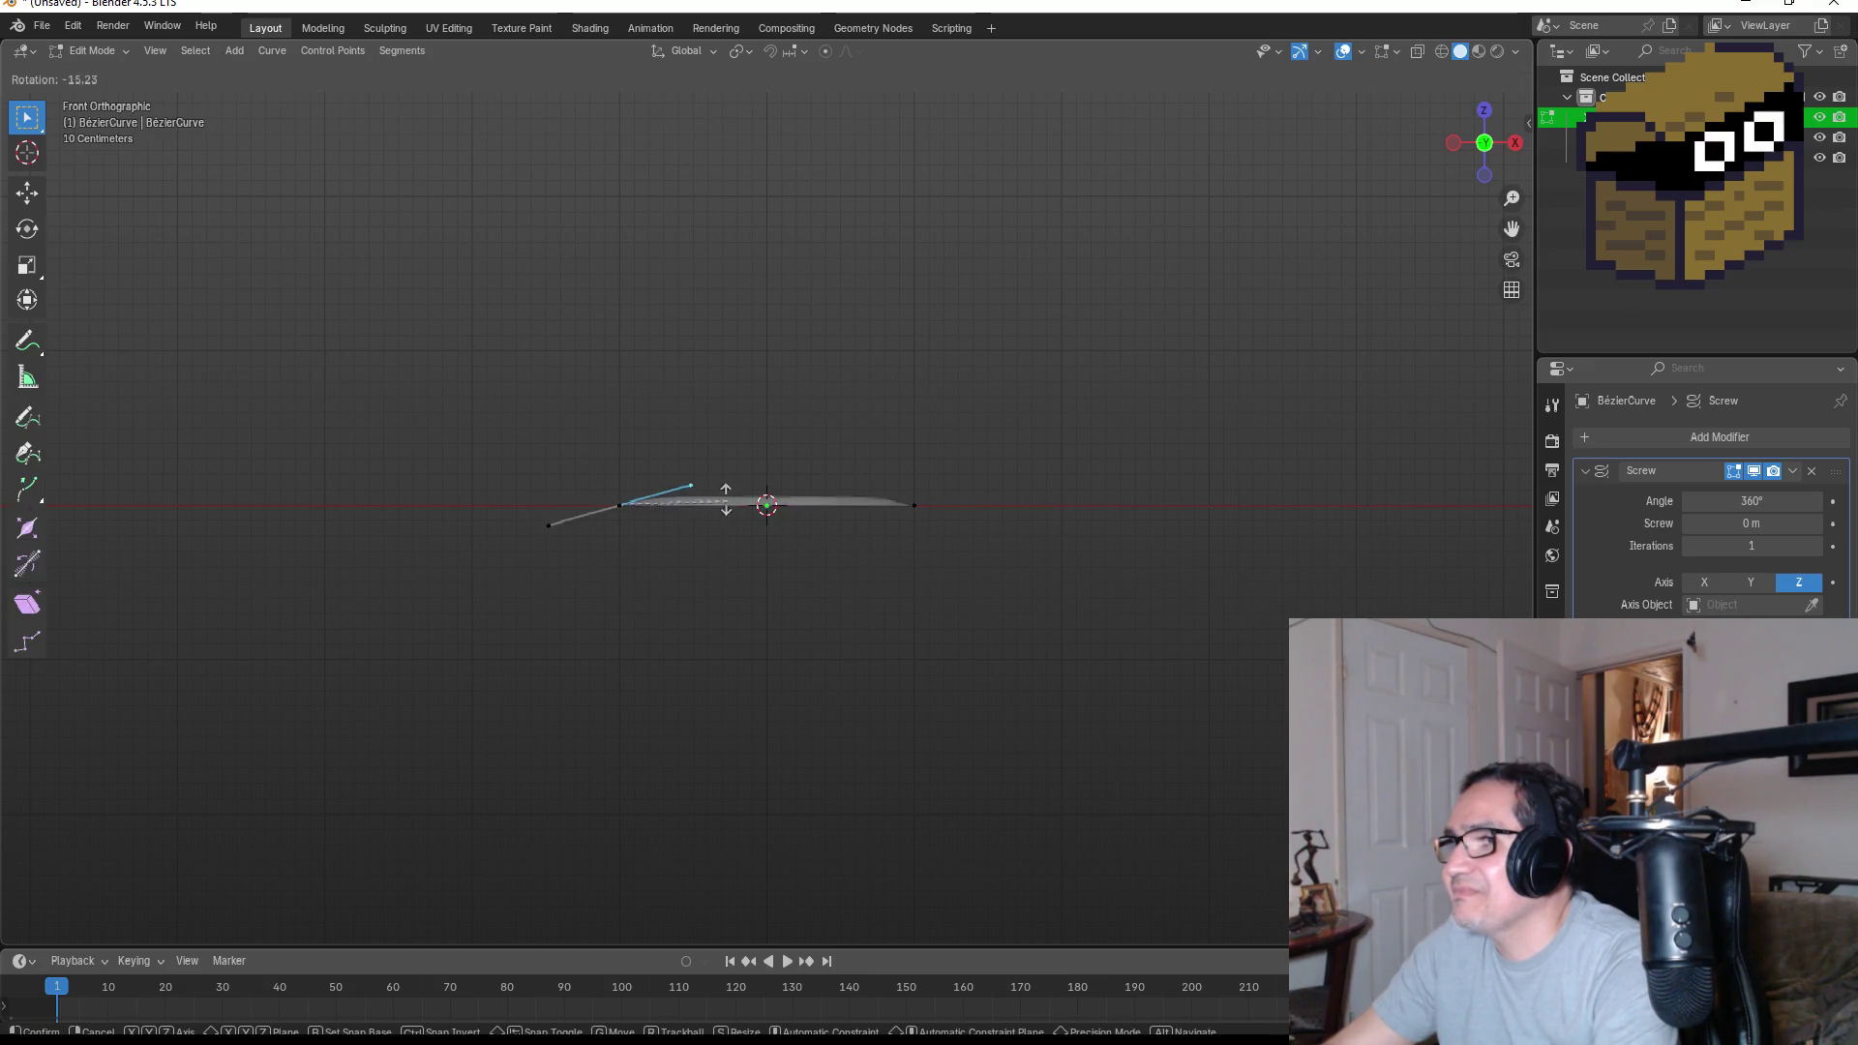
click(677, 430)
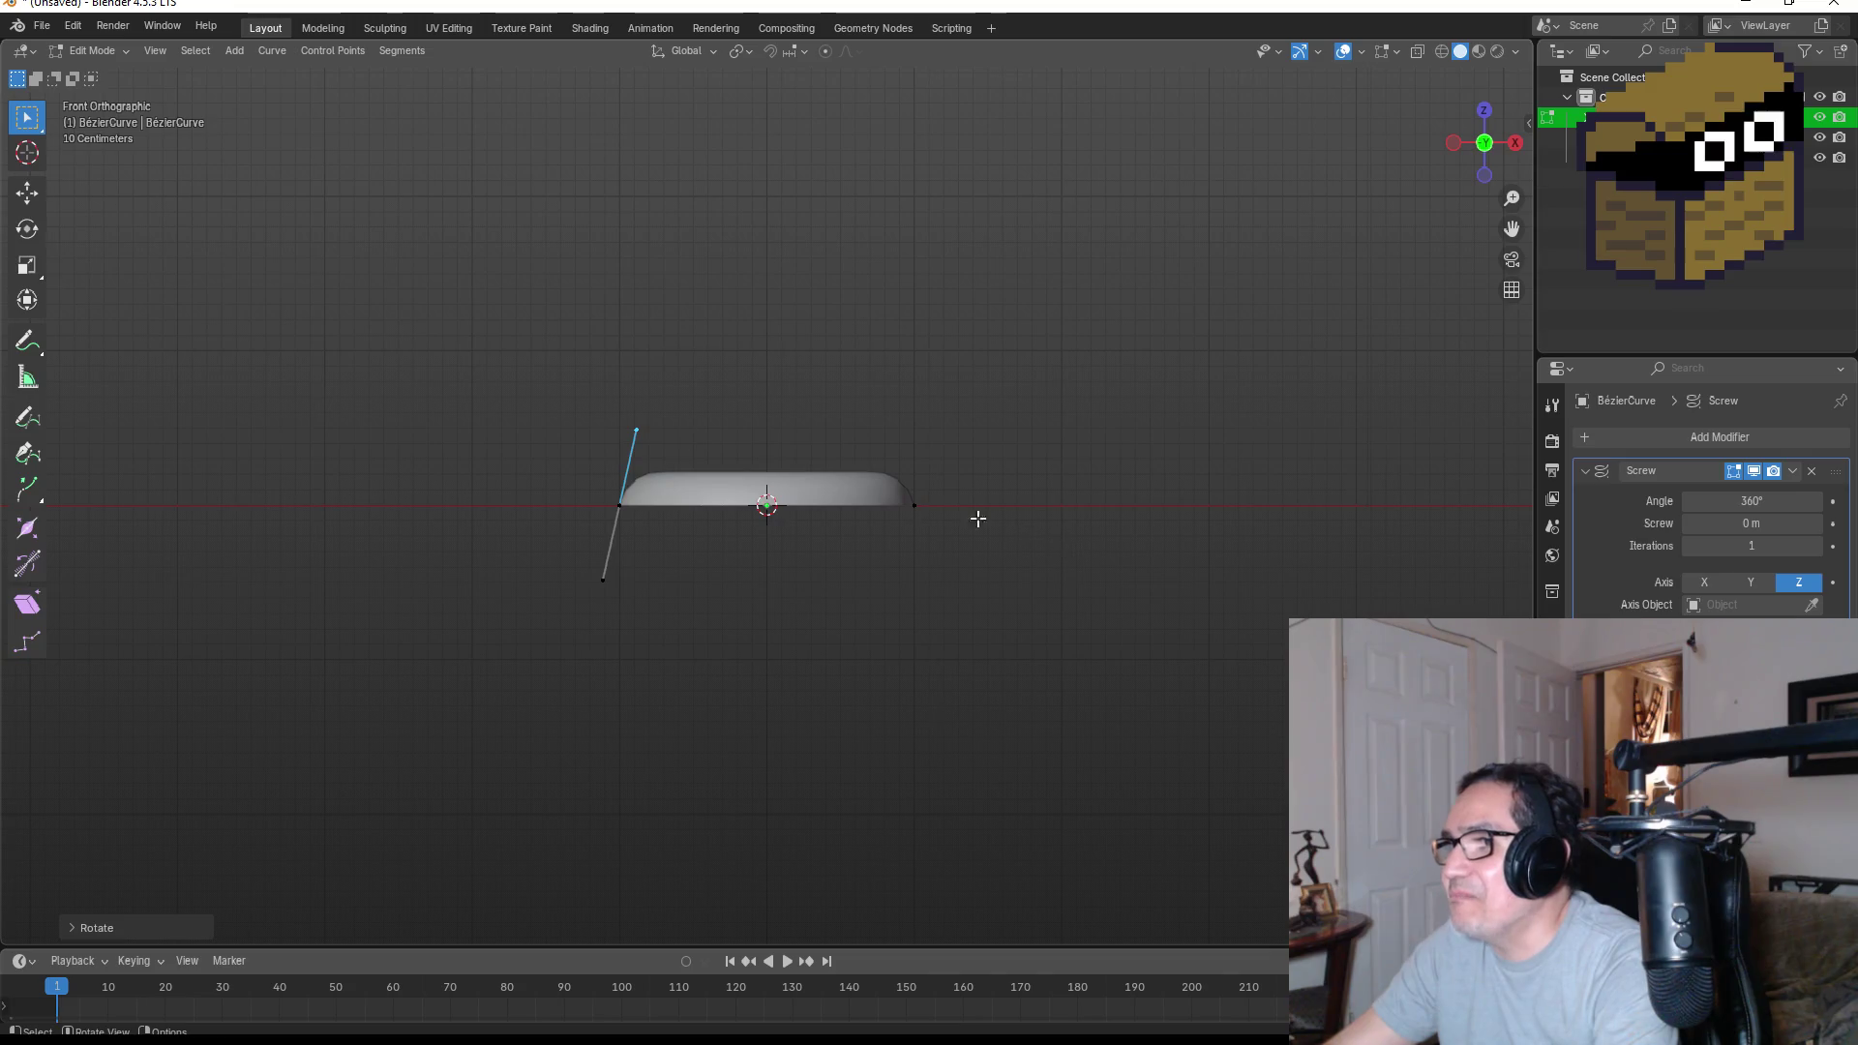
drag(850, 458, 1023, 588)
key(r)
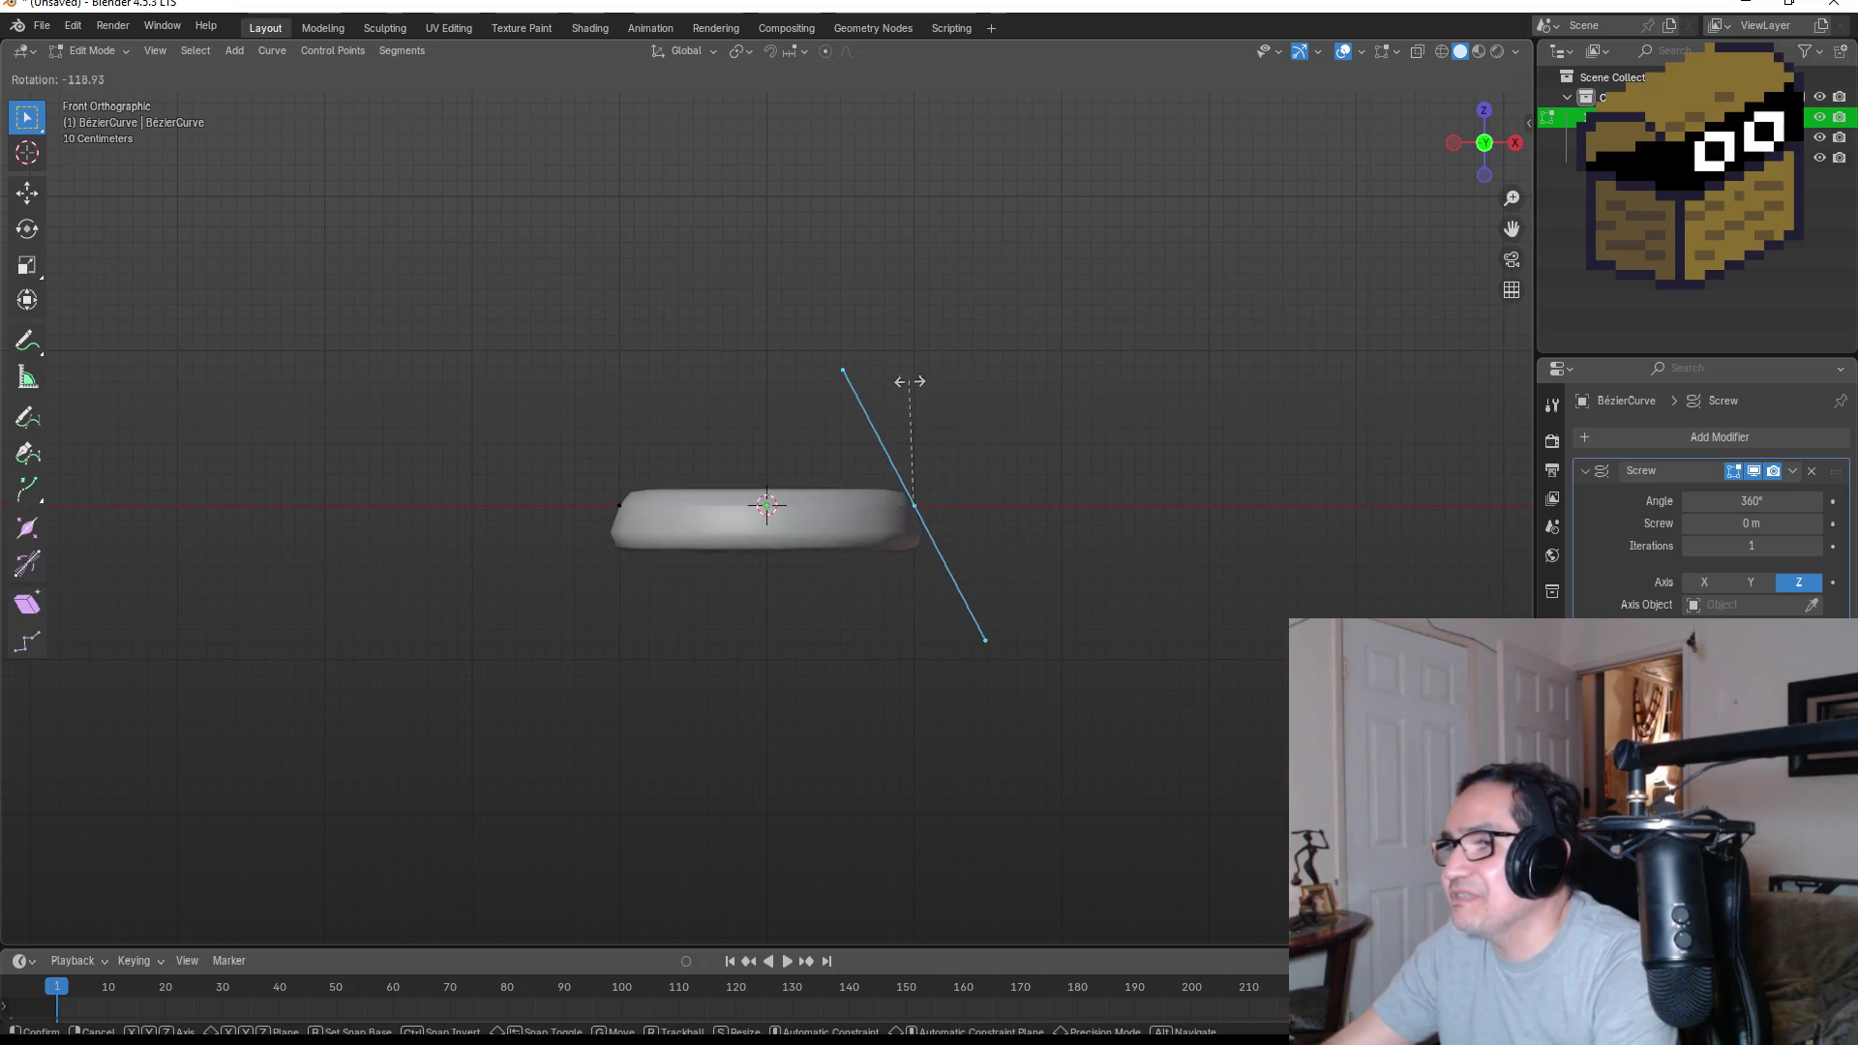